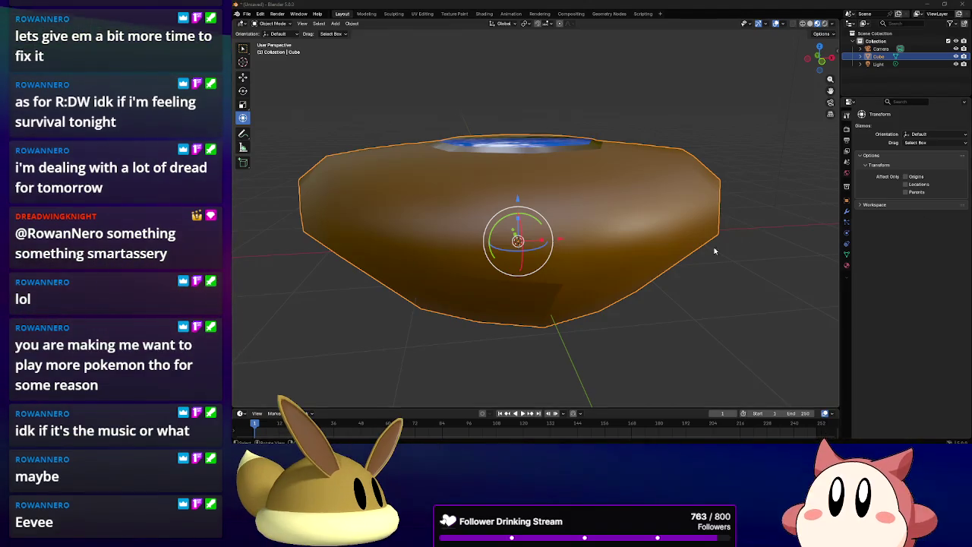
Save the scene as 'Floating Rocks.blend' in the P:\Frog Game\Objects folder.
{"action": "mouse_move", "coordinate": [623, 236]}
{"action": "middle_mouse_down"}
{"action": "mouse_move", "coordinate": [636, 293]}
{"action": "mouse_move", "coordinate": [679, 329]}
{"action": "mouse_move", "coordinate": [681, 304]}
{"action": "middle_mouse_up"}
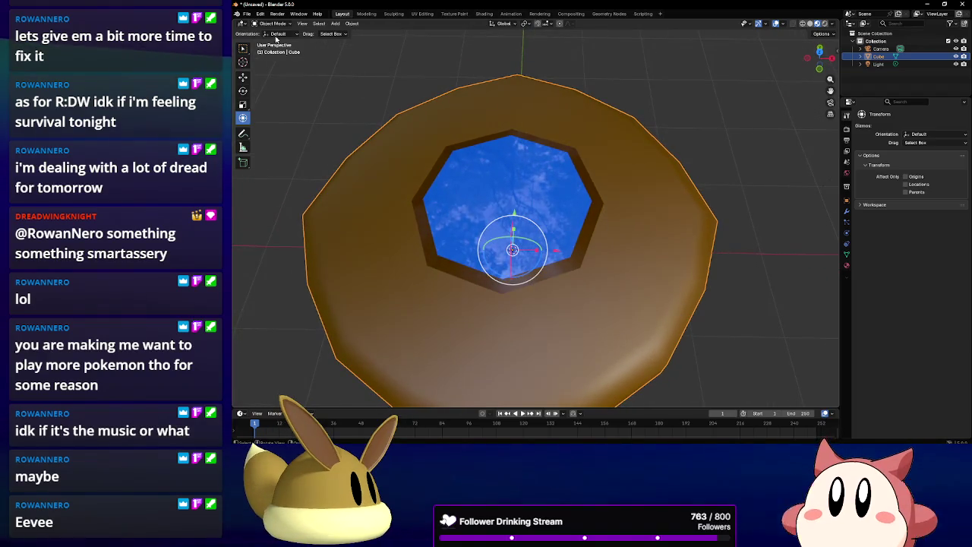
{"action": "left_click", "coordinate": [246, 14]}
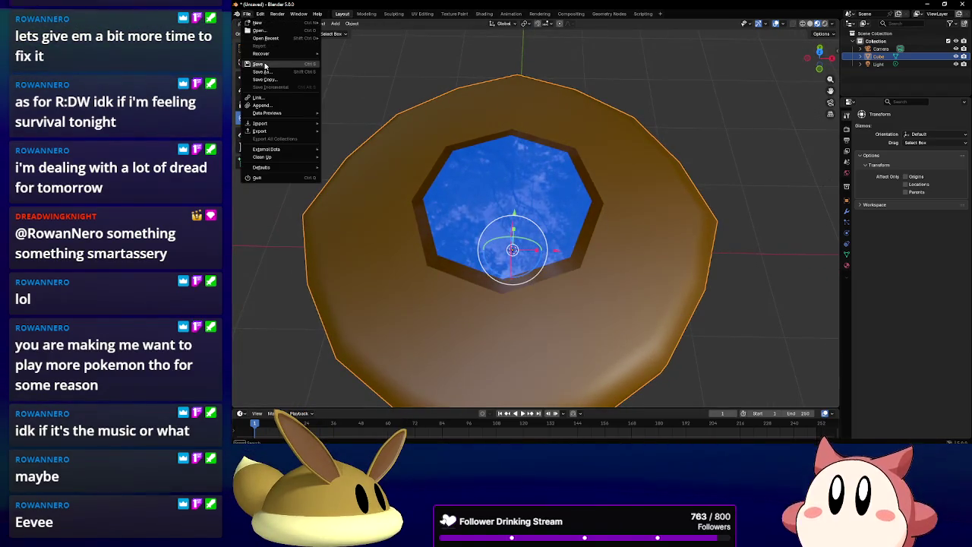
{"action": "left_click", "coordinate": [259, 65]}
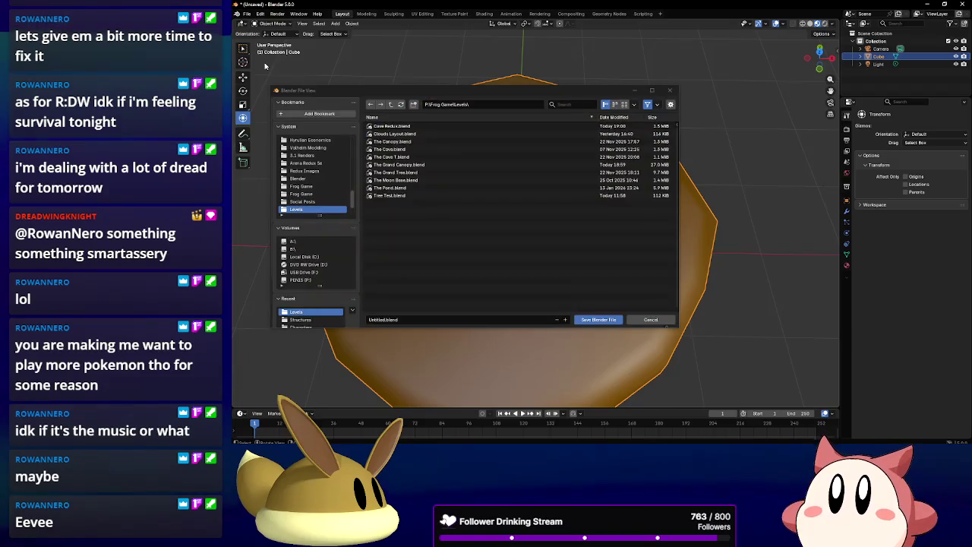
{"action": "left_click", "coordinate": [390, 104]}
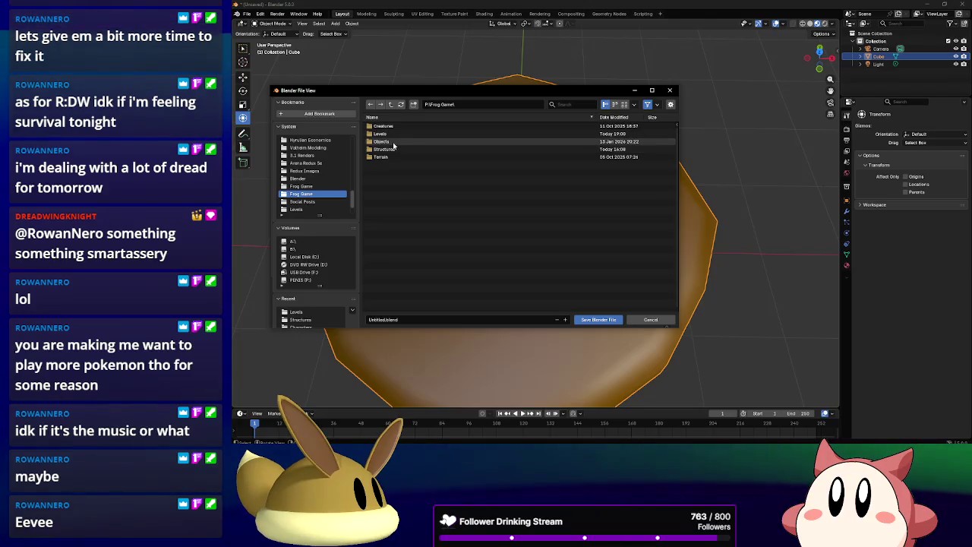
{"action": "left_click", "coordinate": [393, 144]}
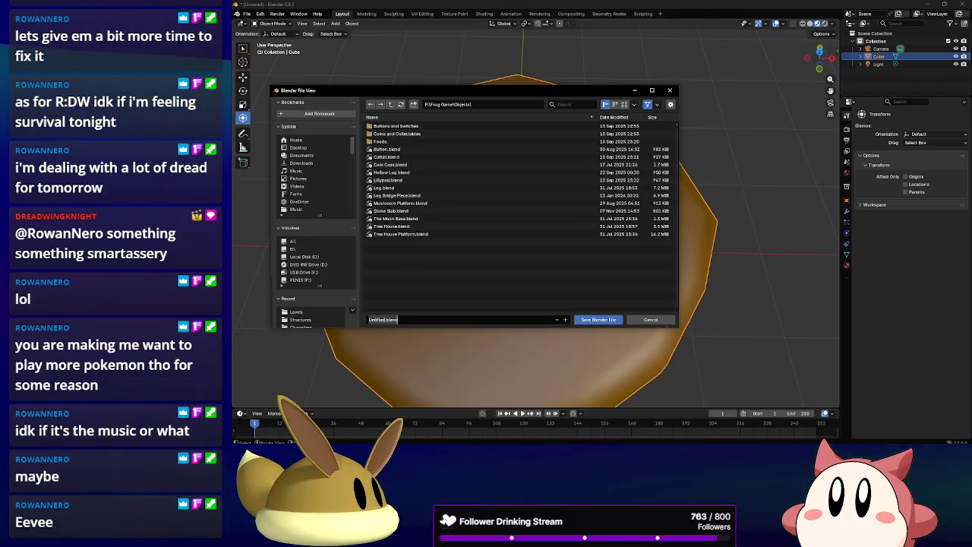
{"action": "type", "text": "Floating Roc"}
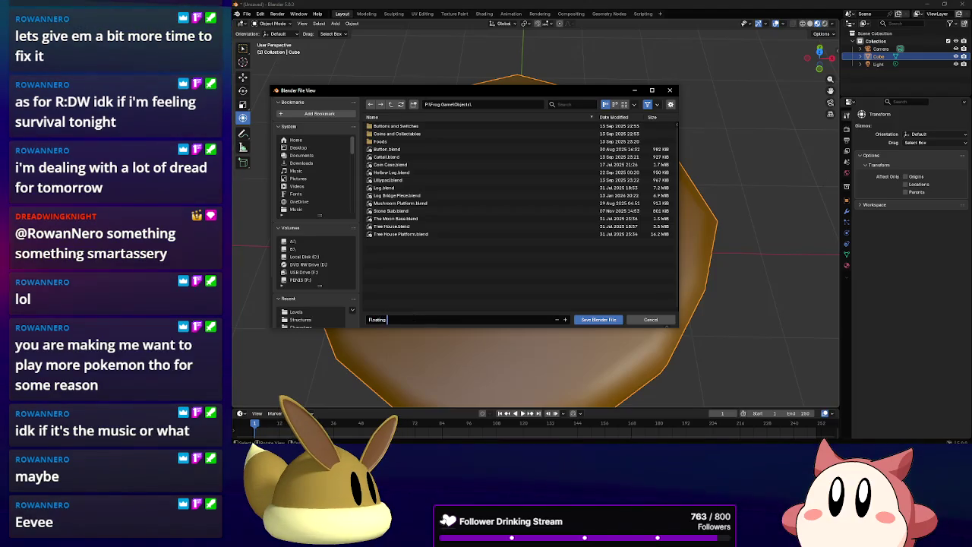
{"action": "type", "text": "ks.blend"}
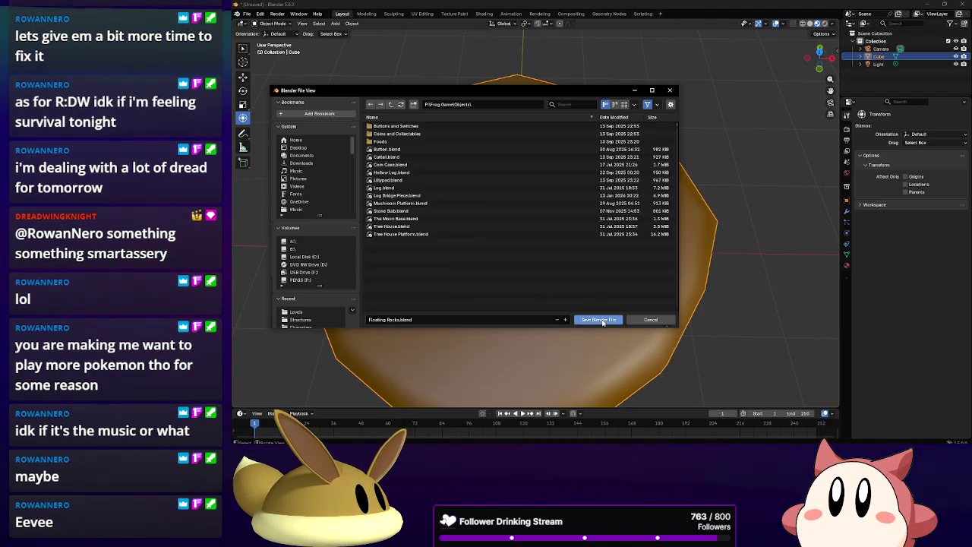
{"action": "left_click", "coordinate": [603, 320]}
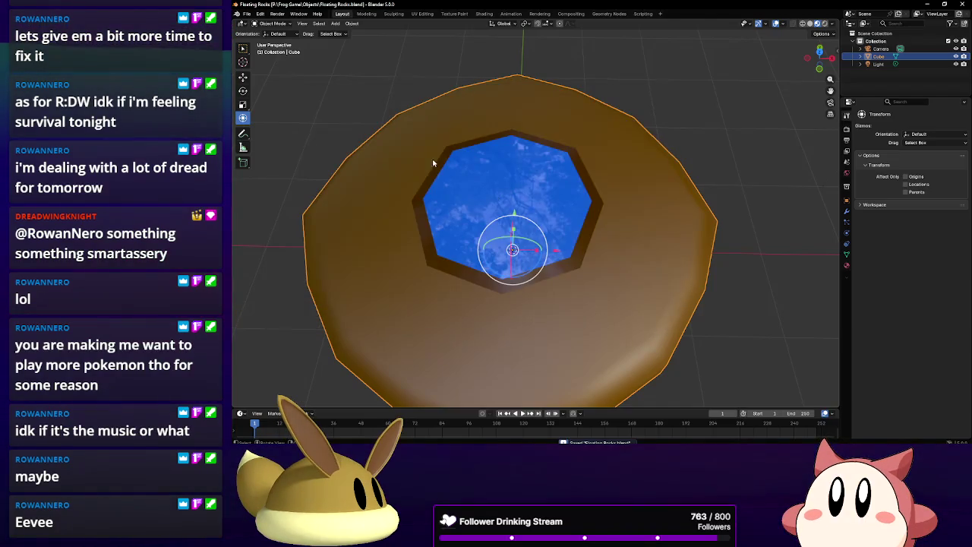
In Edit Mode, add three edge loops across the rock: one vertical, one upper and one middle.
{"action": "left_click", "coordinate": [272, 24]}
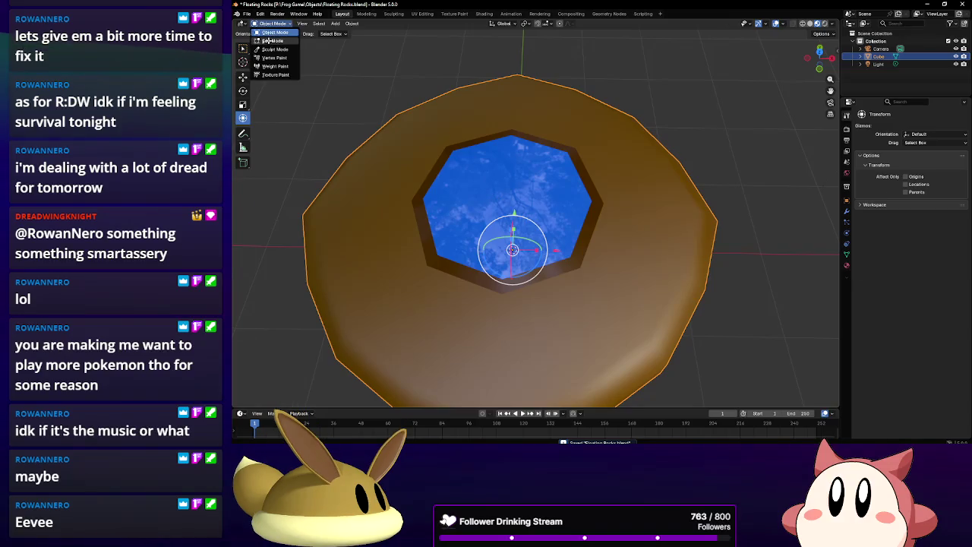
{"action": "left_click", "coordinate": [278, 38]}
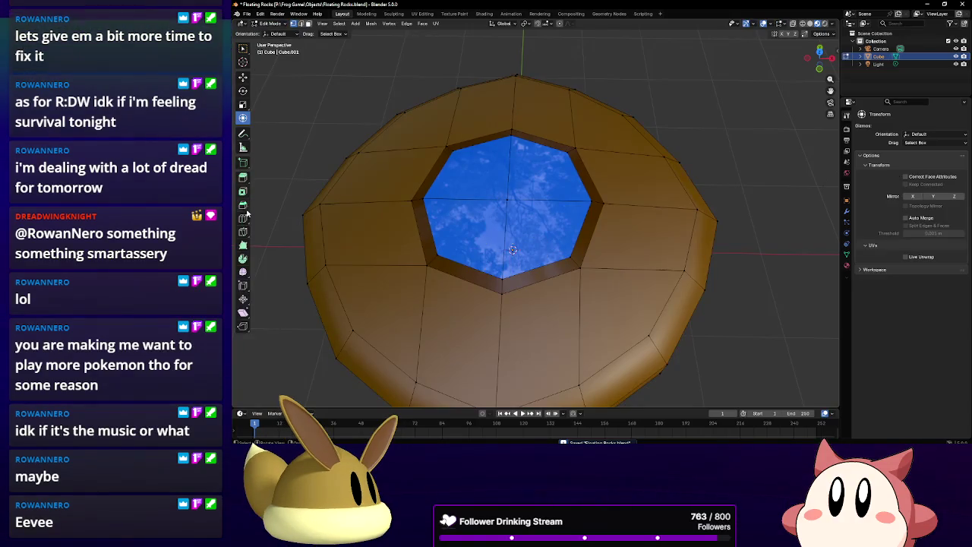
{"action": "left_click", "coordinate": [243, 218]}
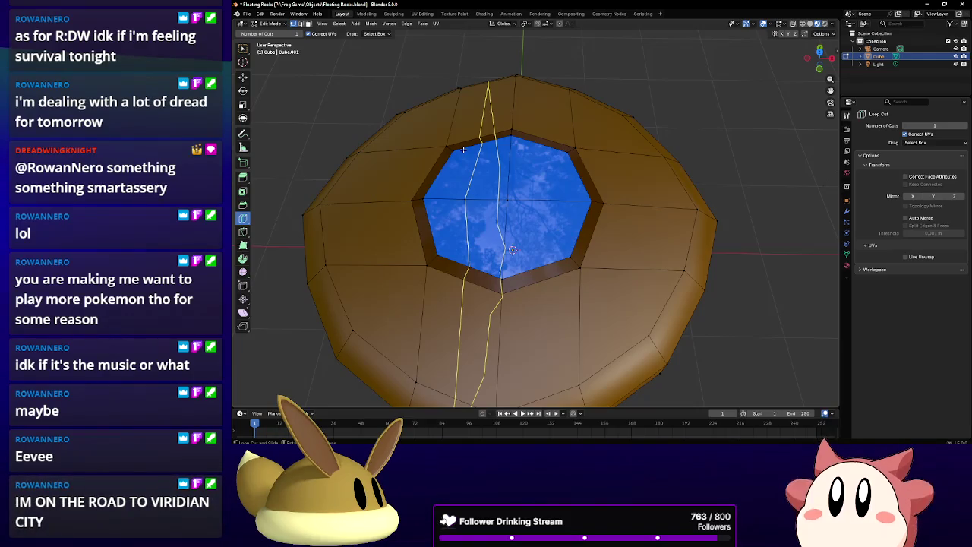
{"action": "left_click", "coordinate": [541, 141]}
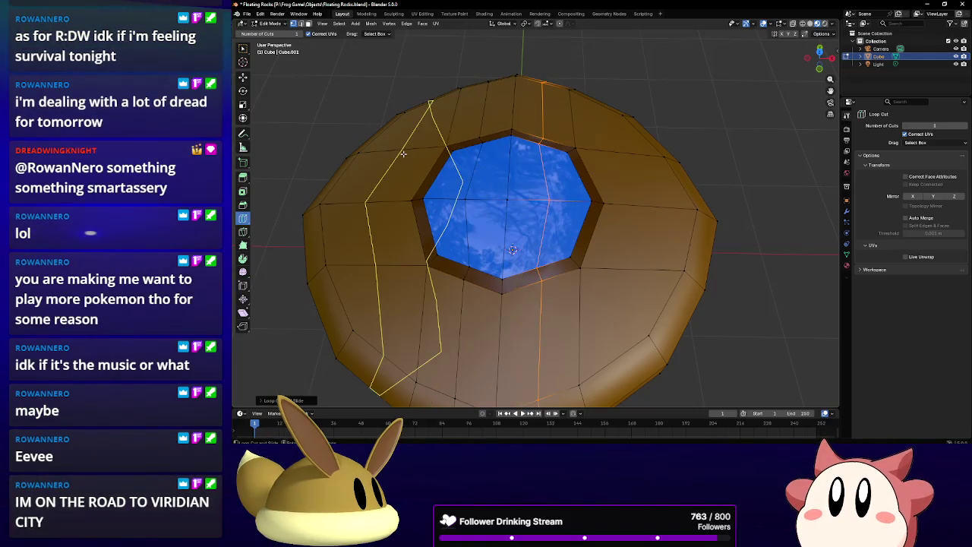
{"action": "left_click", "coordinate": [420, 186]}
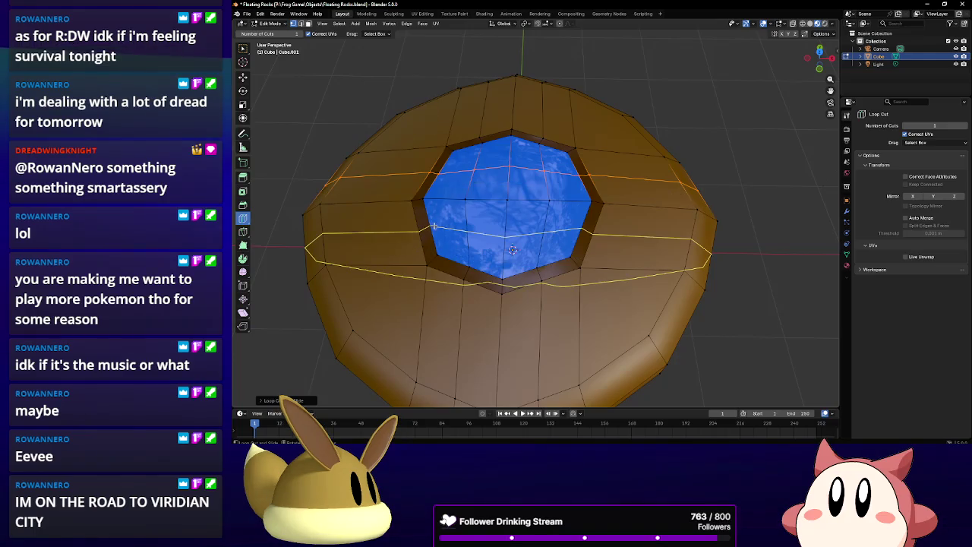
{"action": "left_click", "coordinate": [433, 226]}
Select the edges around the hole's rim and scale them up about 1.08.
{"action": "left_click", "coordinate": [243, 118]}
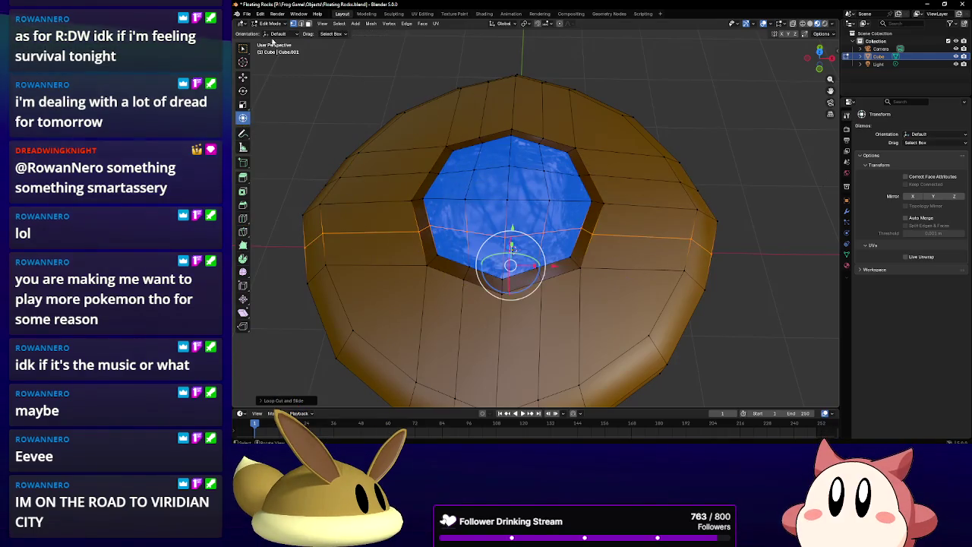
{"action": "left_click", "coordinate": [438, 173]}
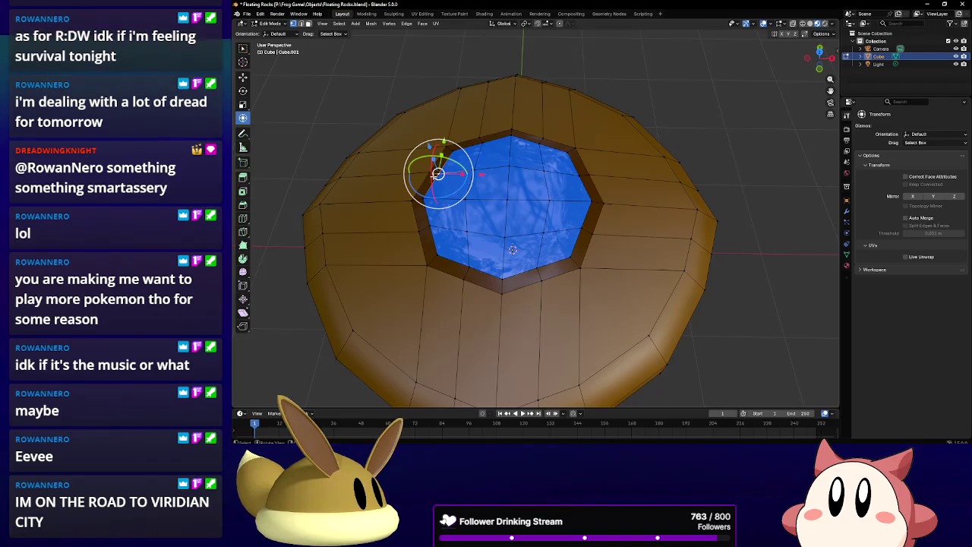
{"action": "left_click", "coordinate": [475, 138]}
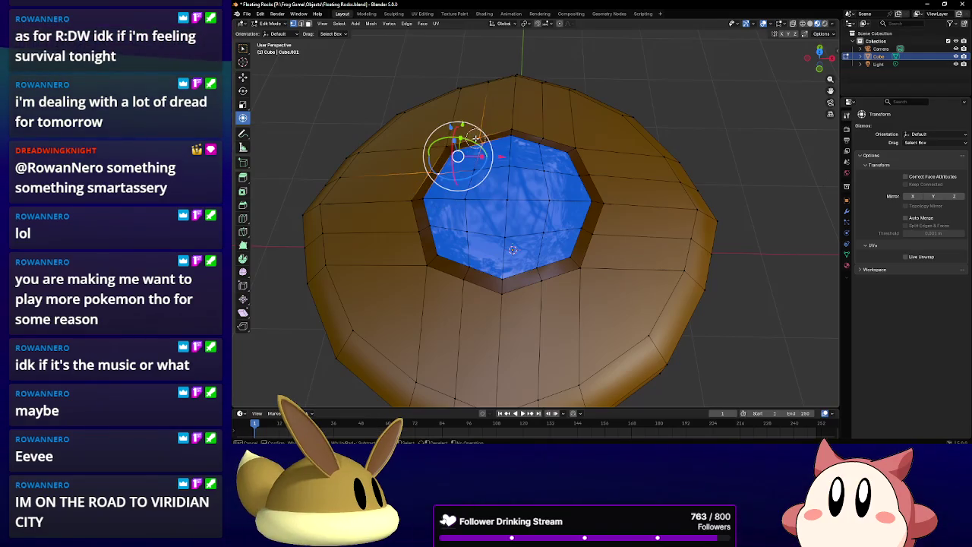
{"action": "left_click", "coordinate": [542, 139]}
{"action": "left_click", "coordinate": [584, 175], "text": "shift"}
{"action": "left_click", "coordinate": [589, 230], "text": "shift"}
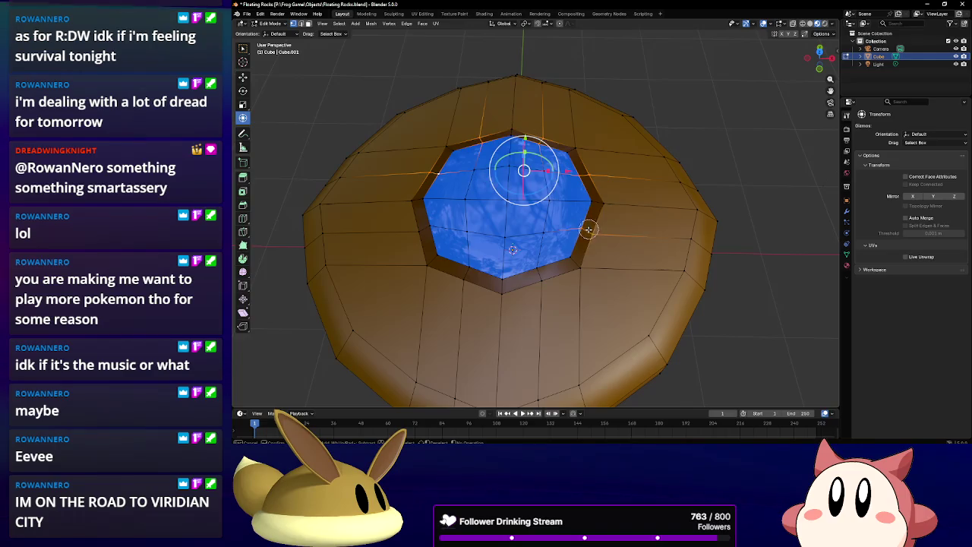
{"action": "left_click", "coordinate": [534, 278], "text": "shift"}
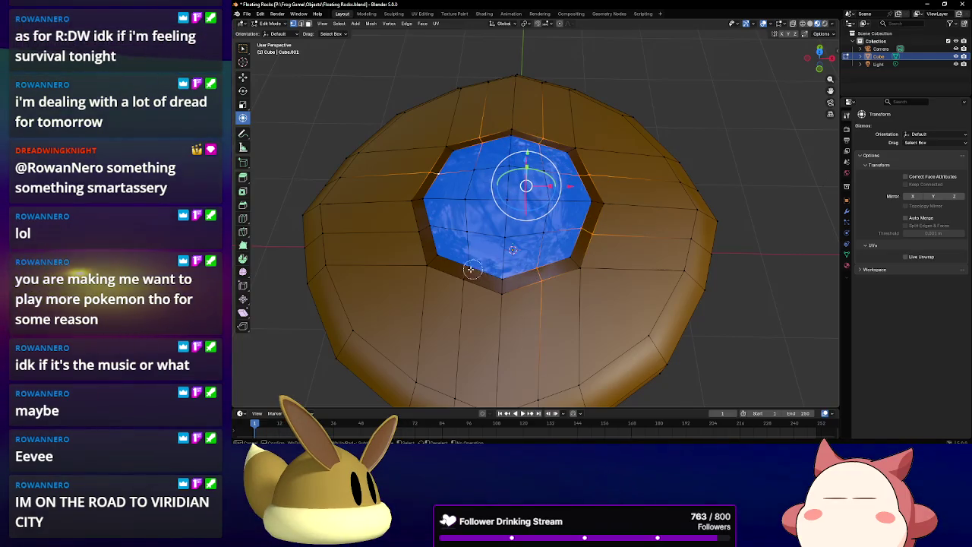
{"action": "left_click", "coordinate": [460, 228], "text": "shift"}
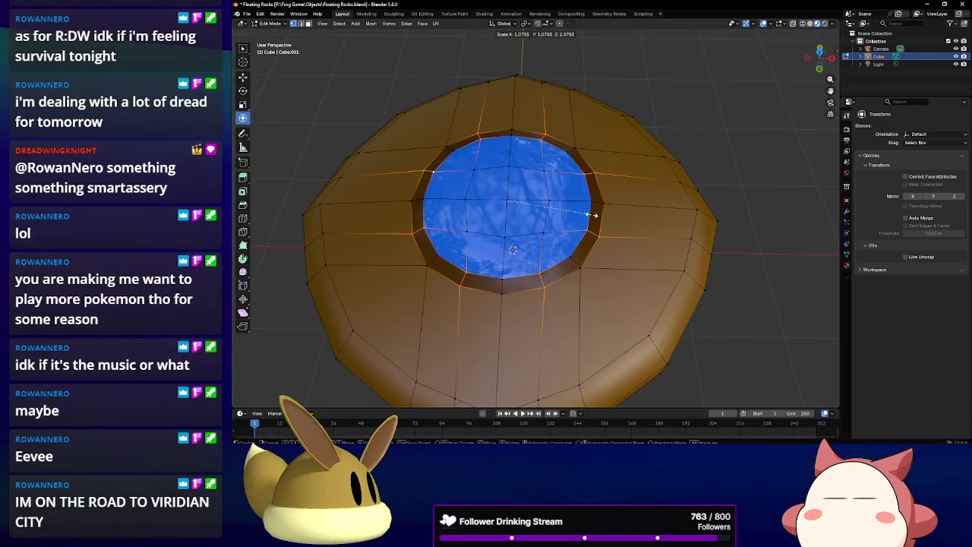
{"action": "left_click", "coordinate": [590, 215]}
{"action": "mouse_move", "coordinate": [535, 214]}
{"action": "middle_mouse_down"}
{"action": "mouse_move", "coordinate": [569, 199]}
{"action": "mouse_move", "coordinate": [526, 116]}
{"action": "mouse_move", "coordinate": [517, 159]}
{"action": "middle_mouse_up"}
Select the ring of edges inside the hole and scale them about 1.05 into a rounder circle.
{"action": "scroll", "coordinate": [516, 160], "scroll_direction": "up", "scroll_amount": 2}
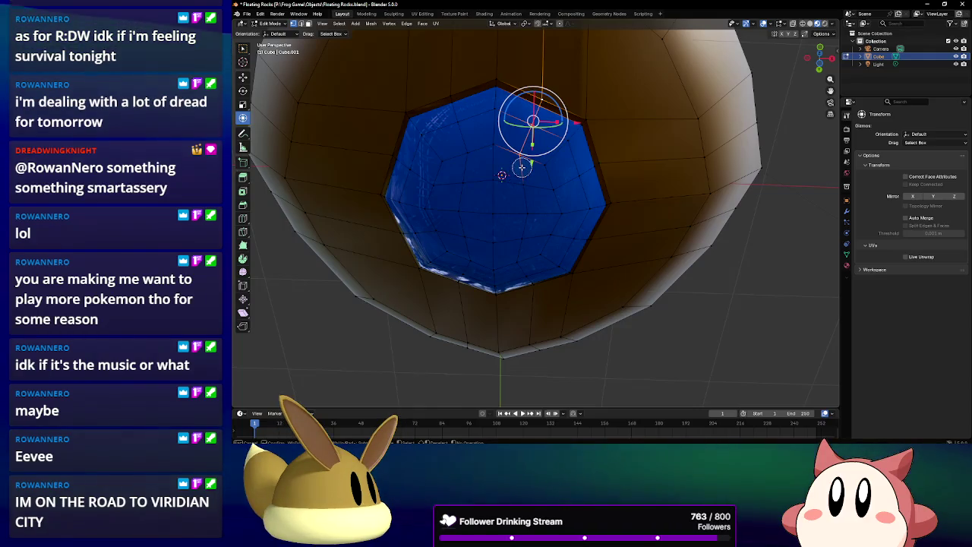
{"action": "left_click", "coordinate": [451, 114], "text": "shift"}
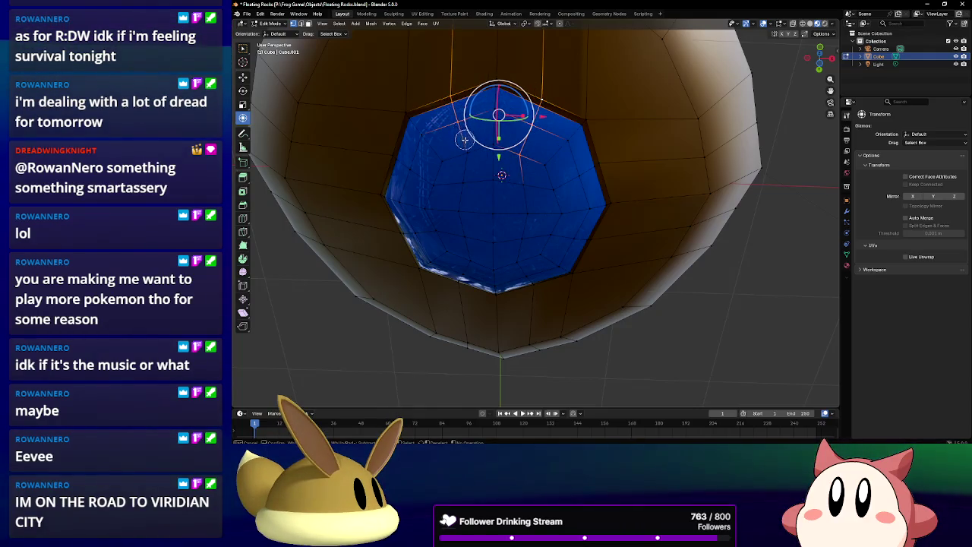
{"action": "left_click", "coordinate": [393, 147], "text": "shift"}
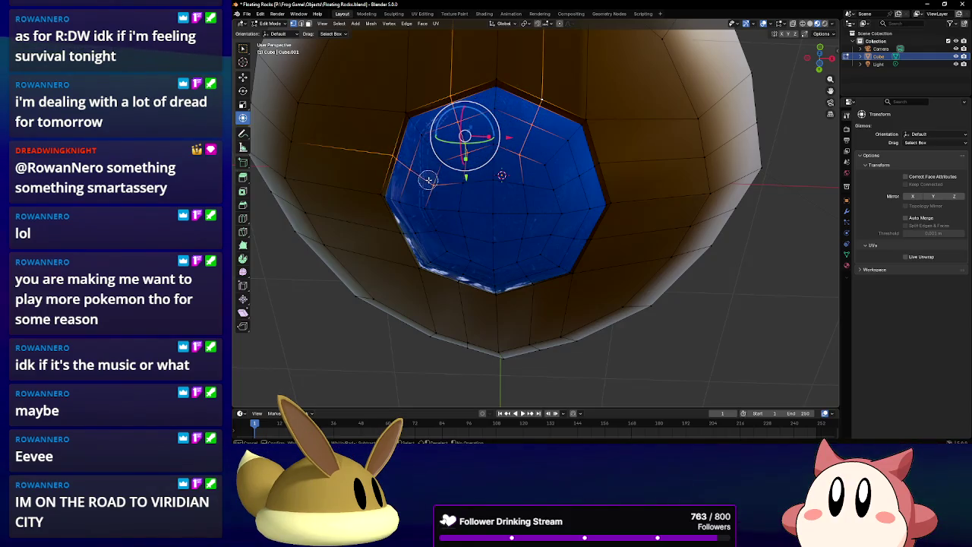
{"action": "middle_click_drag", "start_coordinate": [429, 179], "coordinate": [532, 152]}
{"action": "left_click", "coordinate": [577, 131], "text": "shift"}
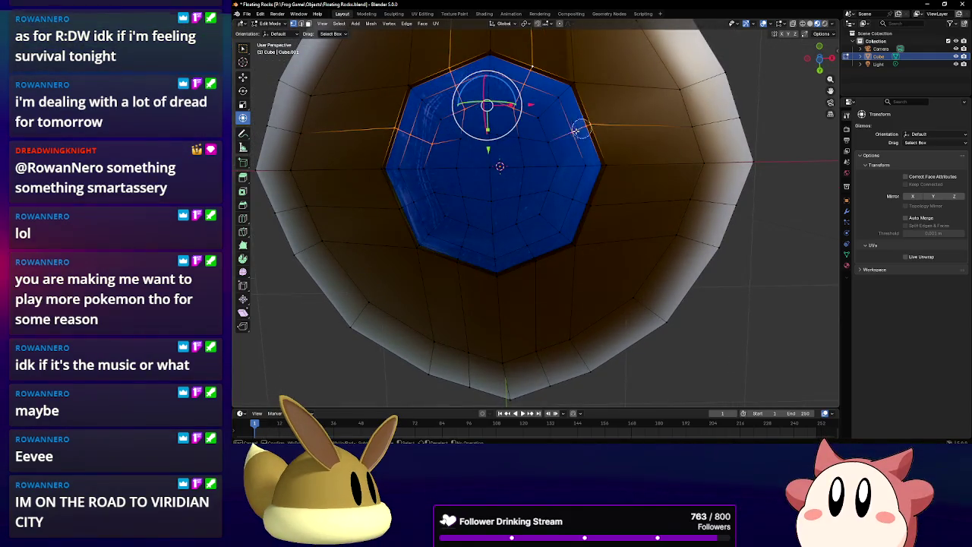
{"action": "left_click", "coordinate": [546, 190], "text": "shift"}
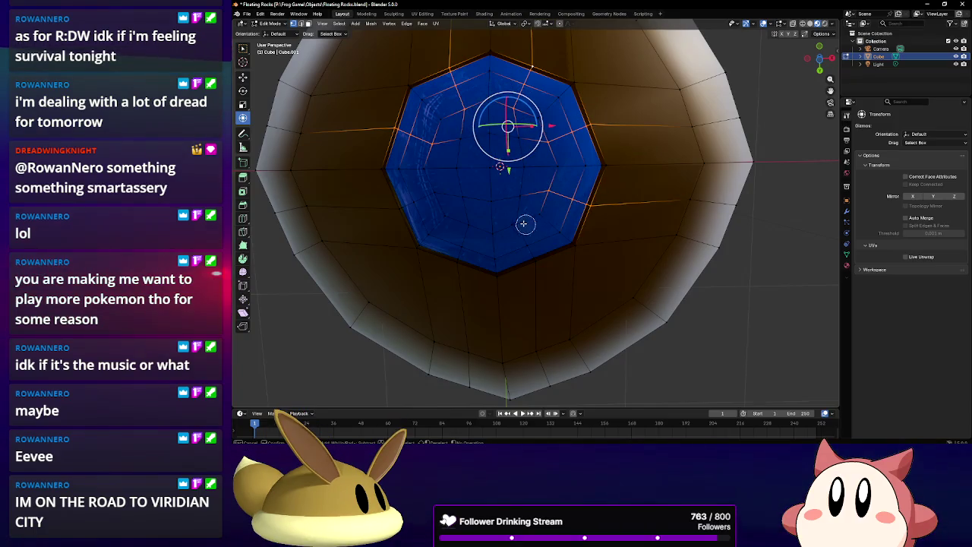
{"action": "left_click", "coordinate": [532, 251], "text": "shift"}
{"action": "left_click", "coordinate": [460, 245], "text": "shift"}
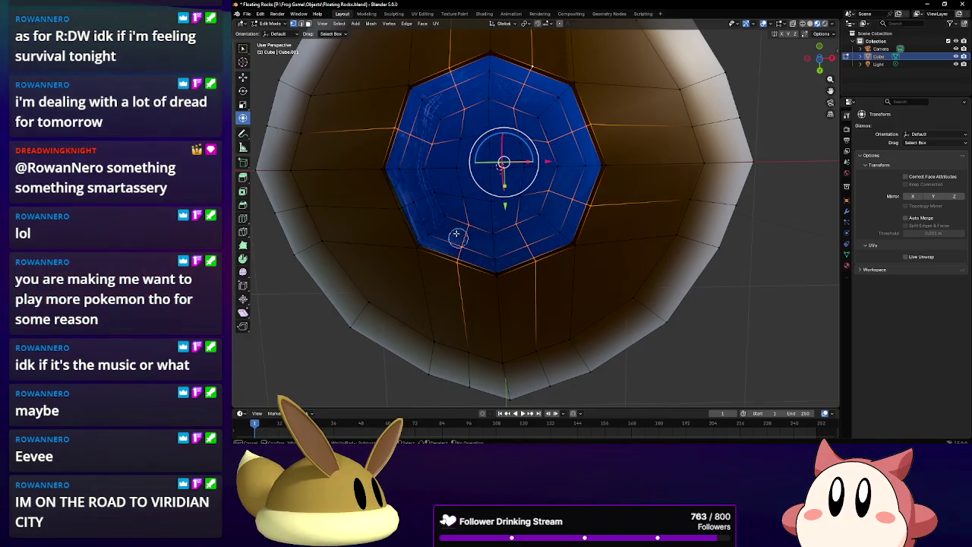
{"action": "left_click", "coordinate": [383, 206], "text": "shift"}
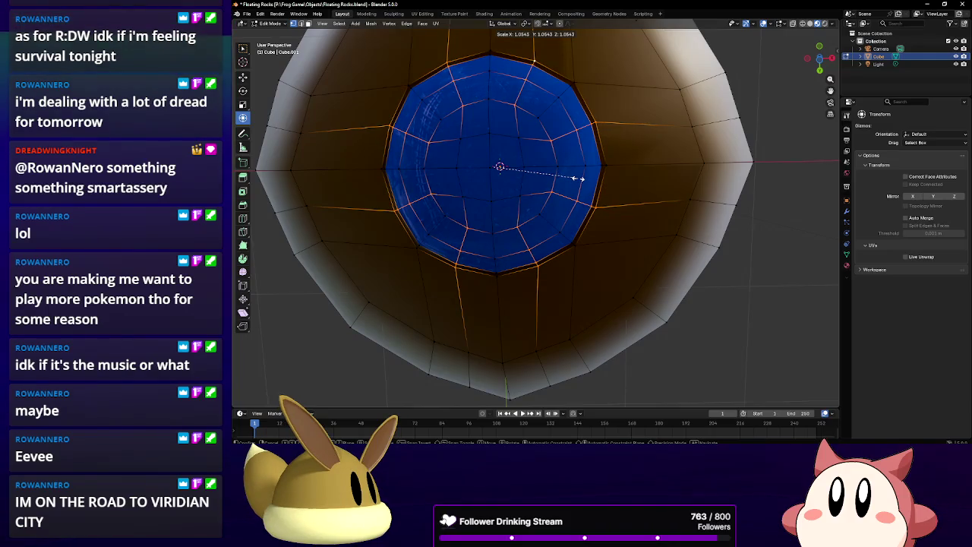
{"action": "left_click", "coordinate": [578, 179]}
{"action": "mouse_move", "coordinate": [547, 162]}
{"action": "middle_mouse_down"}
{"action": "mouse_move", "coordinate": [570, 210]}
{"action": "mouse_move", "coordinate": [569, 269]}
{"action": "middle_mouse_up"}
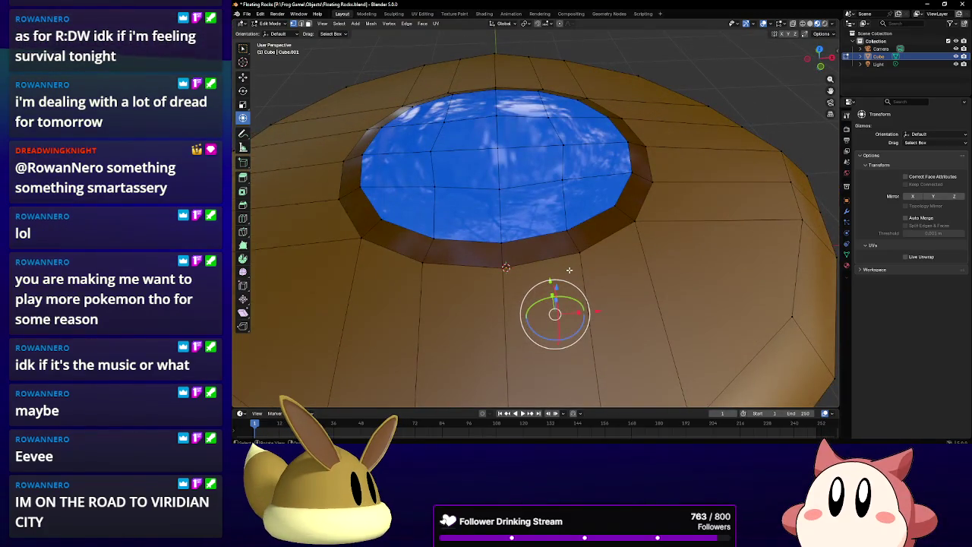
Check the rounded pool from a top-down view, then return the rock to Object Mode.
{"action": "scroll", "coordinate": [539, 254], "scroll_direction": "down", "scroll_amount": 5}
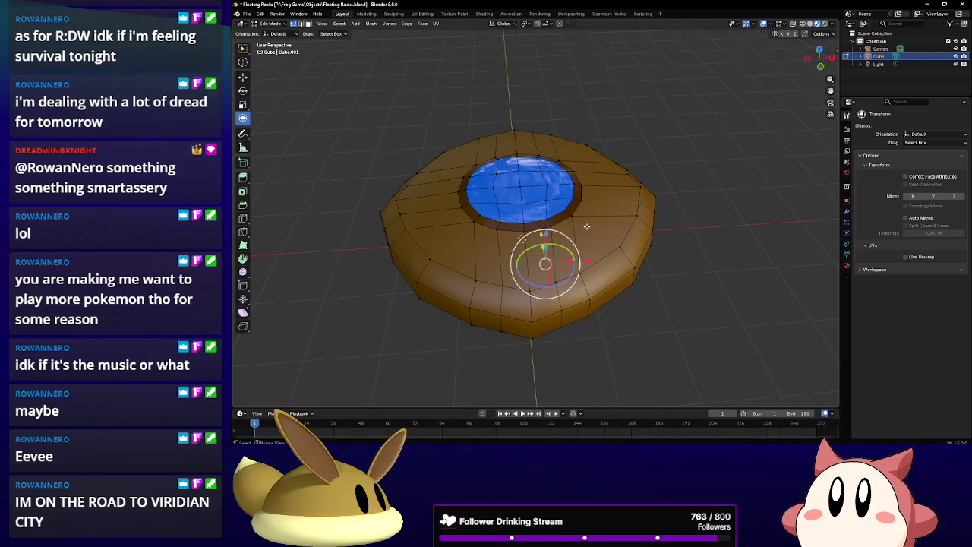
{"action": "mouse_move", "coordinate": [572, 261]}
{"action": "middle_mouse_down"}
{"action": "mouse_move", "coordinate": [408, 255]}
{"action": "mouse_move", "coordinate": [486, 235]}
{"action": "middle_mouse_up"}
{"action": "left_click", "coordinate": [398, 236]}
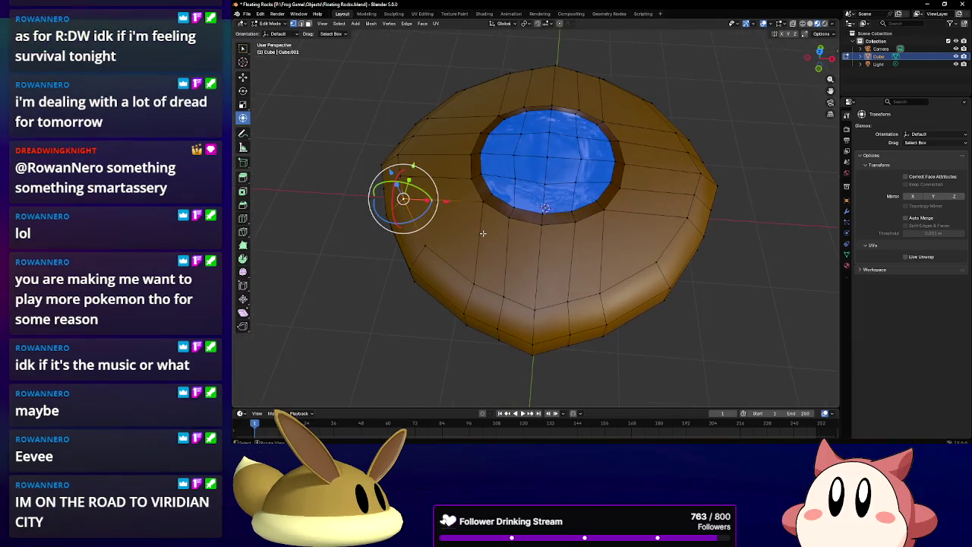
{"action": "middle_click_drag", "start_coordinate": [486, 235], "coordinate": [496, 201]}
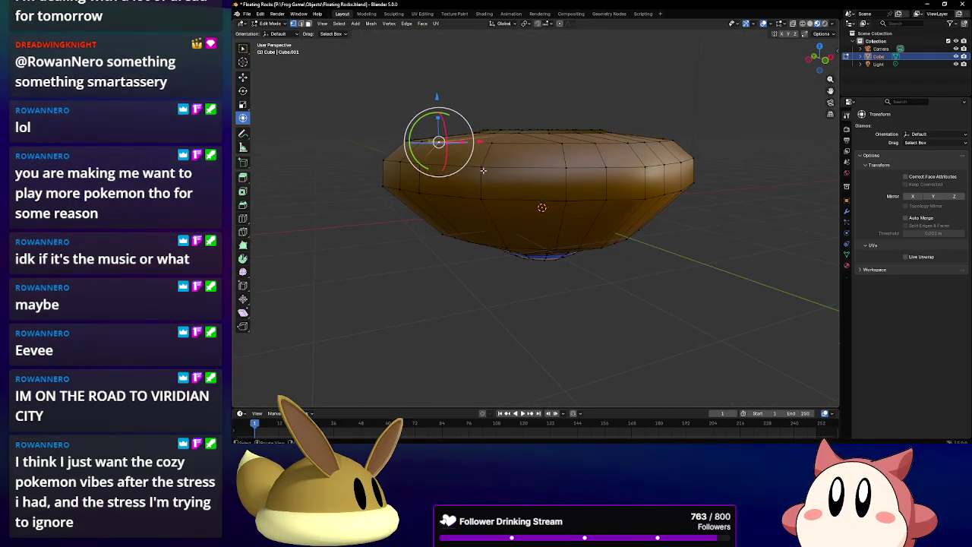
{"action": "middle_click_drag", "start_coordinate": [506, 175], "coordinate": [505, 236]}
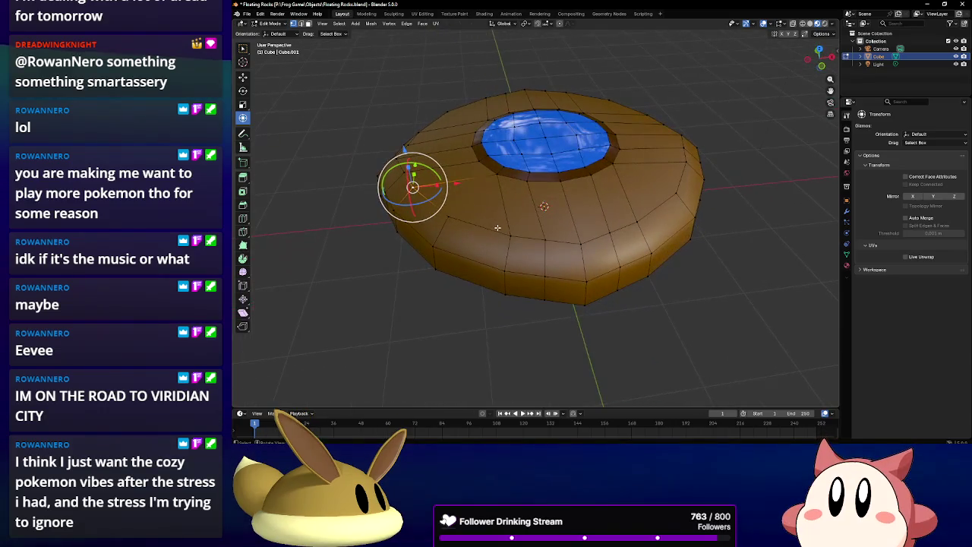
{"action": "left_click", "coordinate": [587, 294]}
{"action": "middle_click_drag", "start_coordinate": [587, 295], "coordinate": [270, 67]}
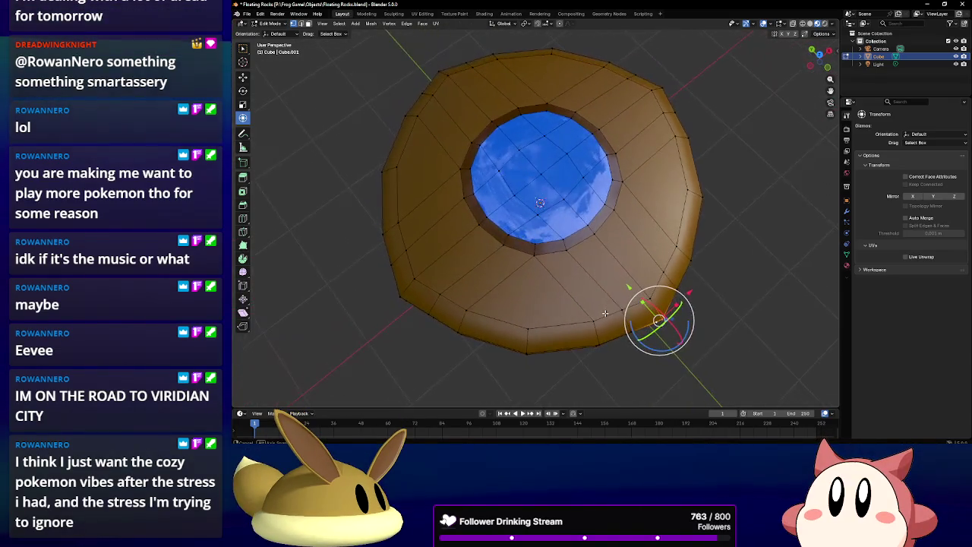
{"action": "left_click", "coordinate": [263, 28]}
{"action": "left_click", "coordinate": [270, 34]}
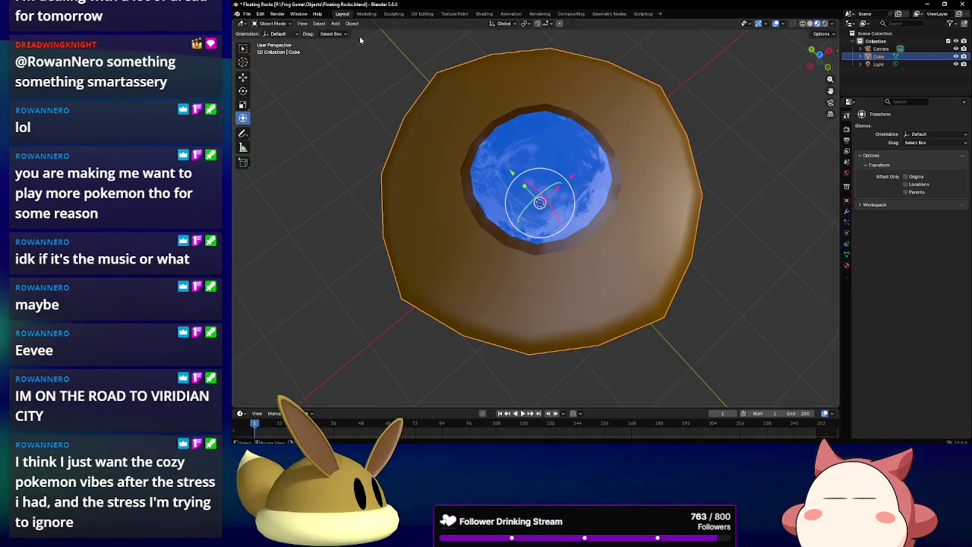
Set the rock's Z rotation to 45° in the N panel.
{"action": "left_click_drag", "start_coordinate": [839, 50], "coordinate": [737, 53]}
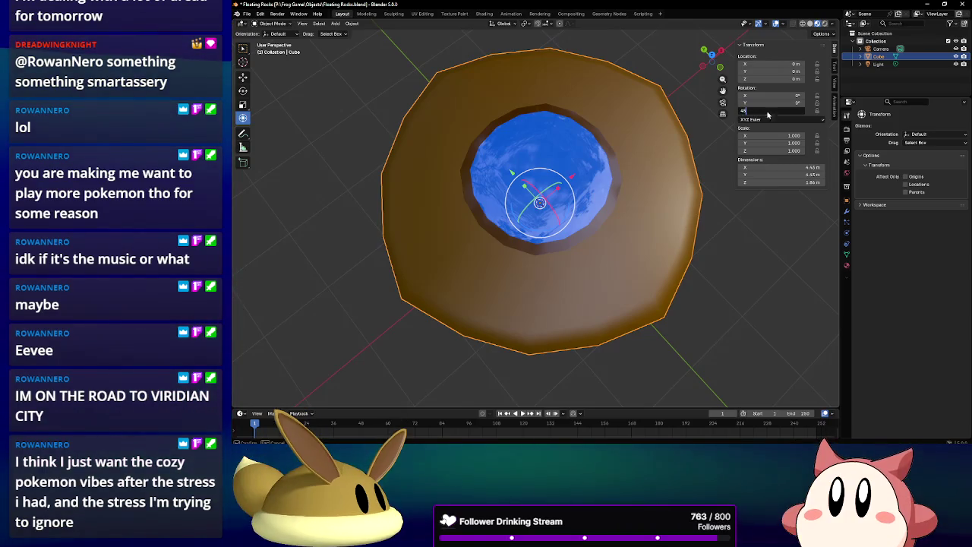
{"action": "type", "text": "45"}
{"action": "key", "text": "Return"}
Enter Edit Mode and select a vertex on the rock's left rim.
{"action": "left_click", "coordinate": [272, 23]}
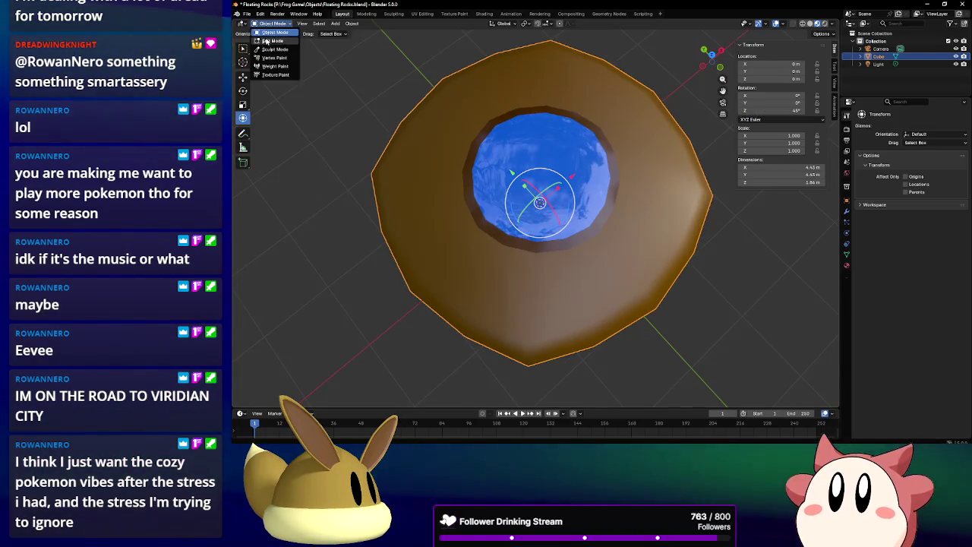
{"action": "left_click", "coordinate": [275, 43]}
{"action": "left_click", "coordinate": [378, 170]}
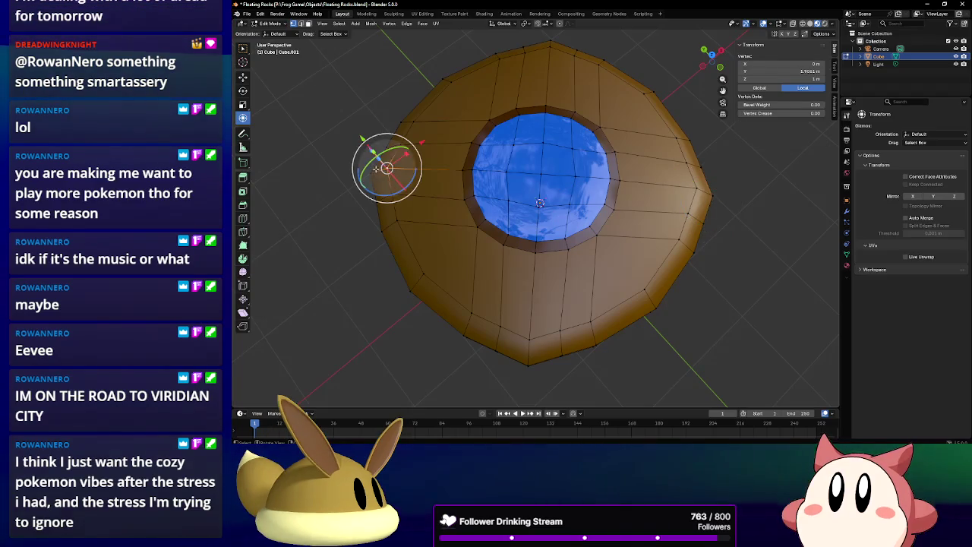
{"action": "middle_click_drag", "start_coordinate": [377, 171], "coordinate": [454, 157]}
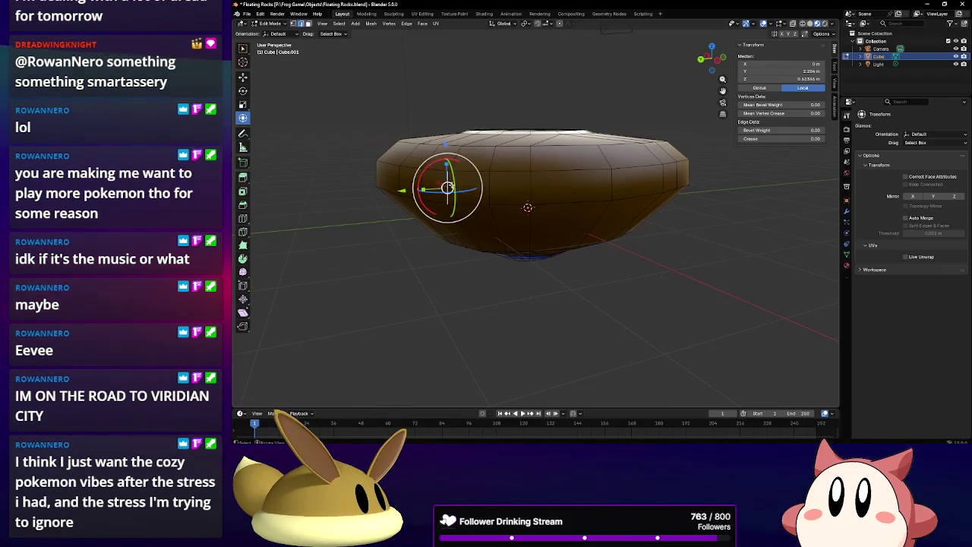
{"action": "middle_click_drag", "start_coordinate": [448, 187], "coordinate": [433, 288]}
{"action": "left_click_drag", "start_coordinate": [430, 282], "coordinate": [413, 229]}
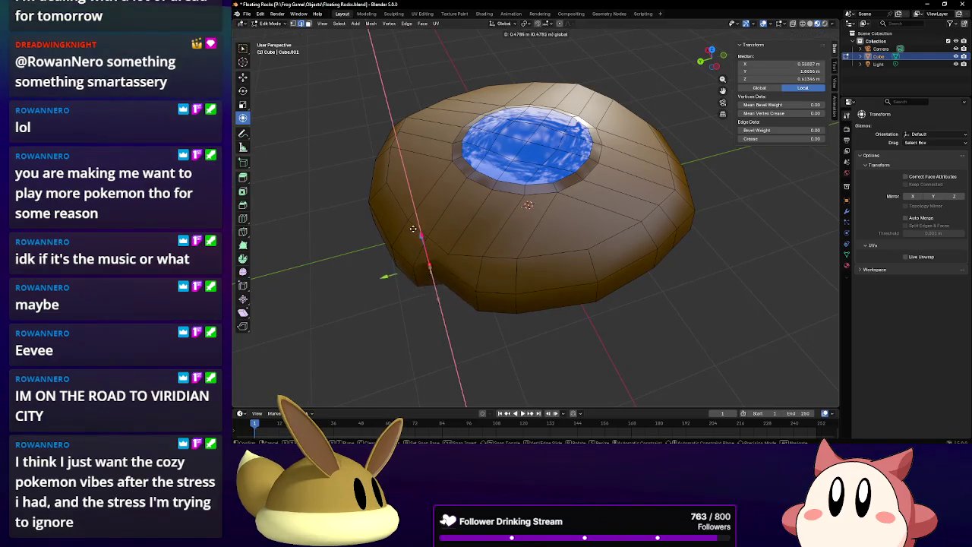
{"action": "right_click", "coordinate": [405, 212]}
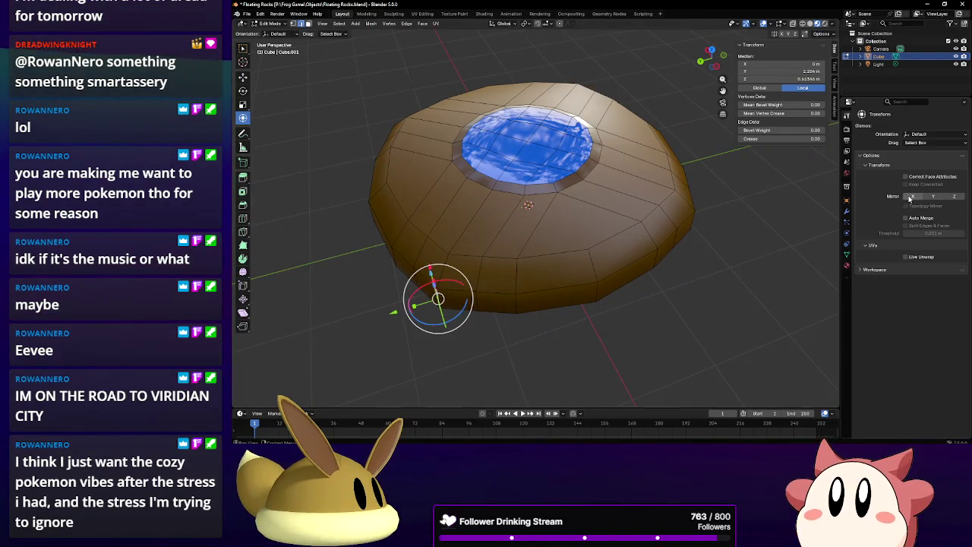
Enable X and Y mirror editing, pull the mirrored rim vertices outward, and return to Object Mode.
{"action": "left_click_drag", "start_coordinate": [909, 197], "coordinate": [934, 197]}
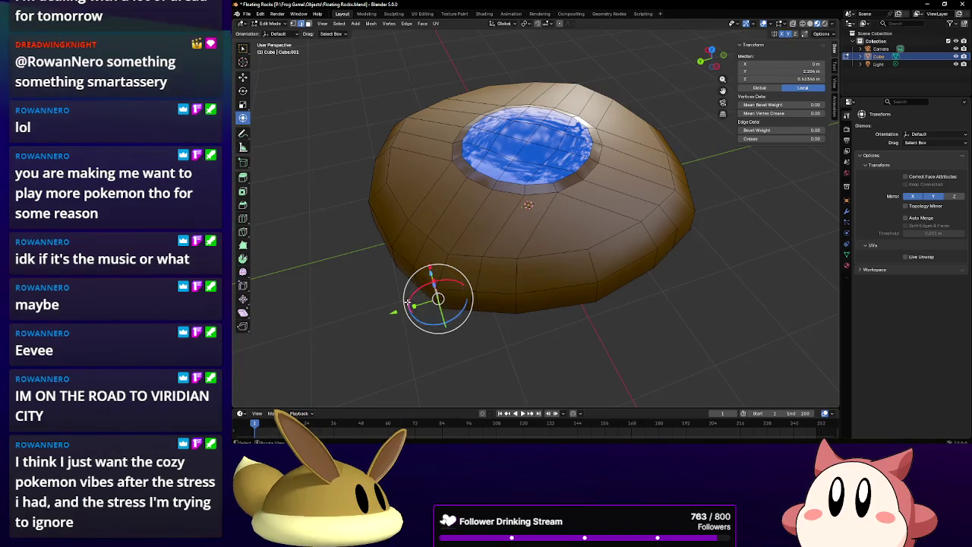
{"action": "left_click_drag", "start_coordinate": [438, 300], "coordinate": [437, 271]}
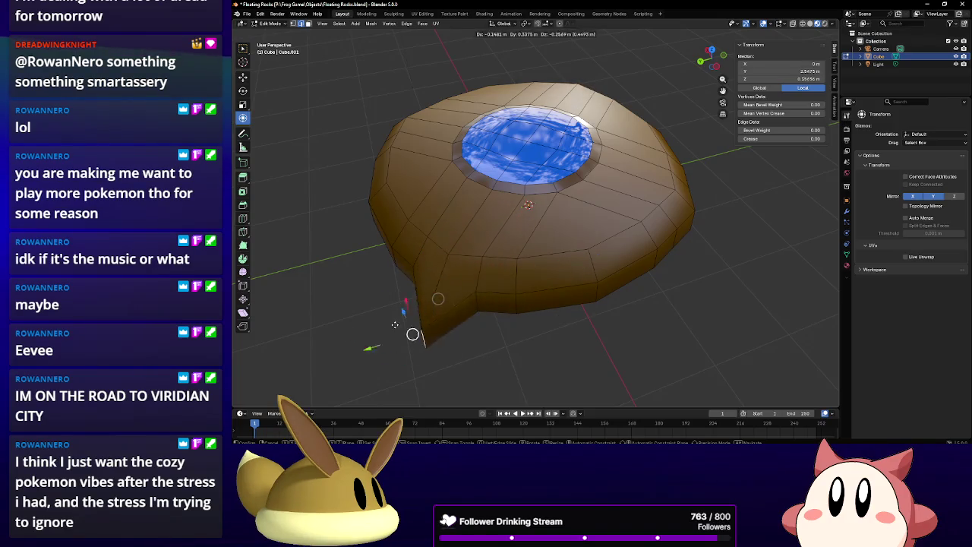
{"action": "left_click_drag", "start_coordinate": [441, 312], "coordinate": [422, 295]}
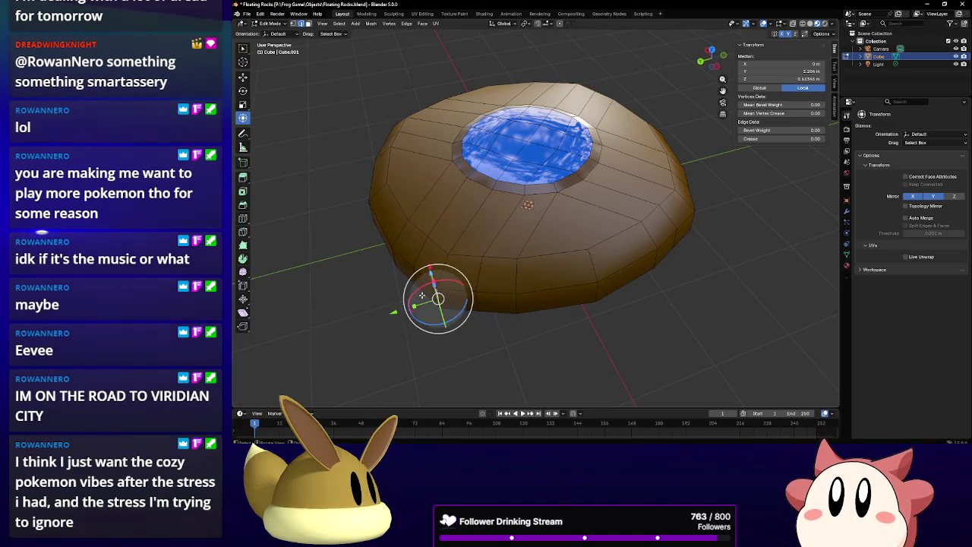
{"action": "left_click", "coordinate": [268, 23]}
{"action": "left_click", "coordinate": [269, 32]}
{"action": "double_click", "coordinate": [767, 110]}
Confirm Rotation Z at 45, enter Edit Mode, and reposition rim vertices along X.
{"action": "type", "text": "45"}
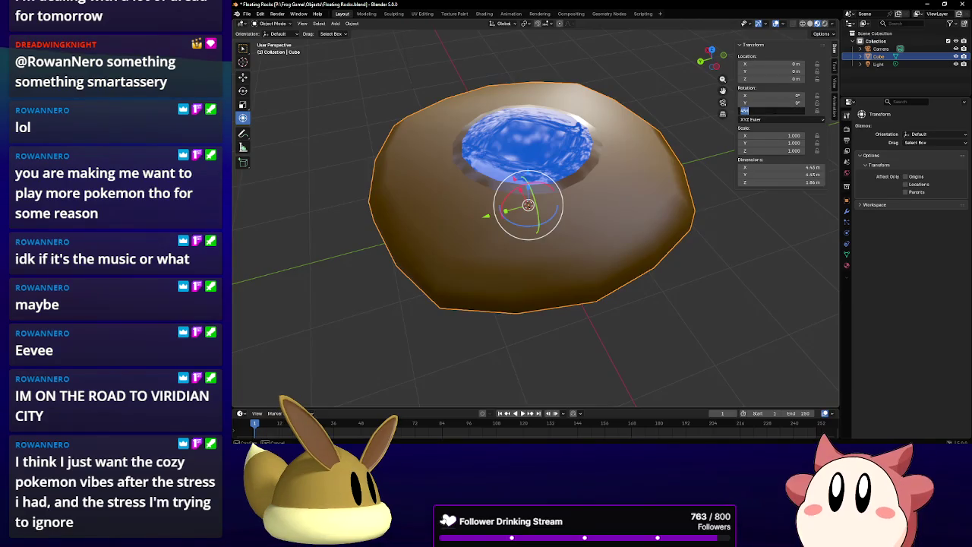
{"action": "key", "text": "Return"}
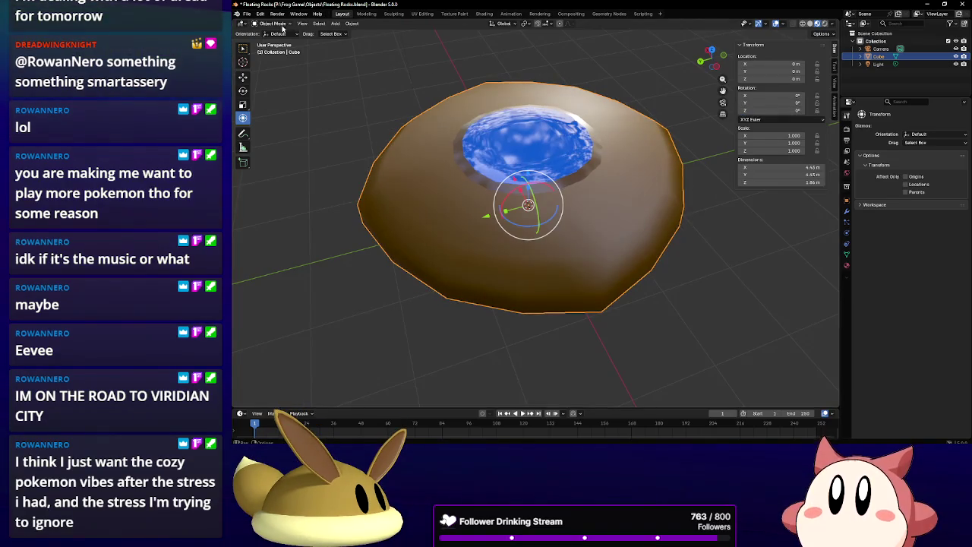
{"action": "left_click", "coordinate": [273, 24]}
{"action": "mouse_move", "coordinate": [273, 43]}
{"action": "middle_mouse_down"}
{"action": "mouse_move", "coordinate": [597, 232]}
{"action": "mouse_move", "coordinate": [645, 221]}
{"action": "middle_mouse_up"}
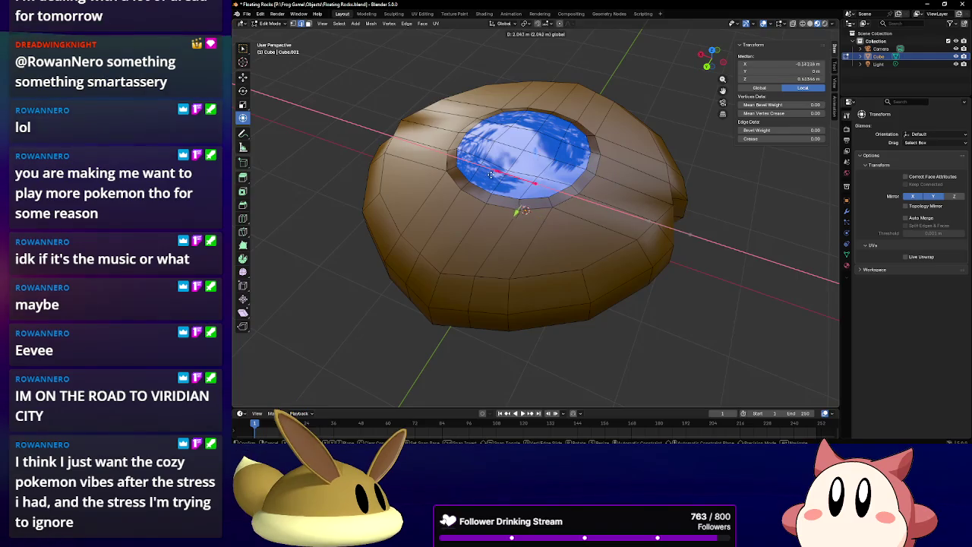
{"action": "left_click", "coordinate": [644, 221]}
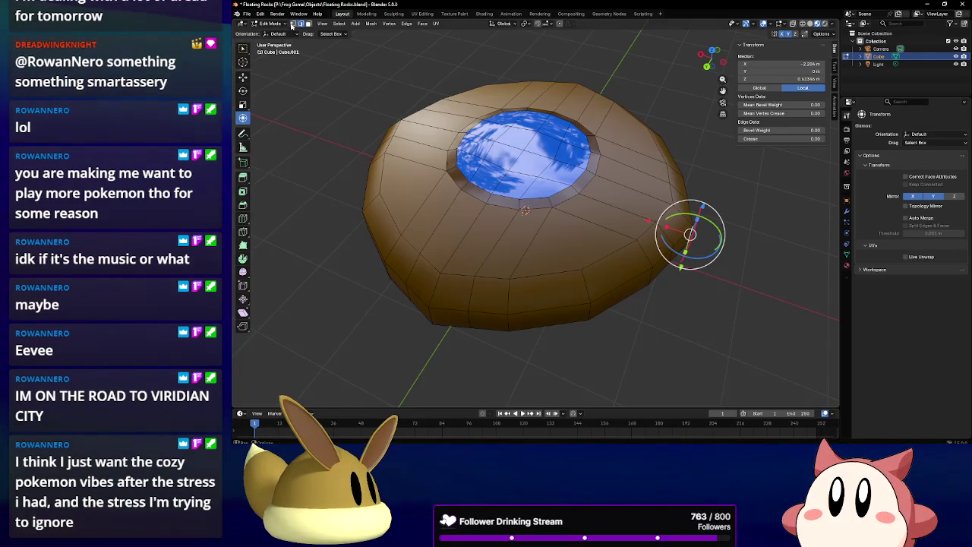
{"action": "mouse_move", "coordinate": [423, 186]}
{"action": "middle_mouse_down"}
{"action": "mouse_move", "coordinate": [475, 241]}
{"action": "mouse_move", "coordinate": [530, 270]}
{"action": "middle_mouse_up"}
{"action": "left_click", "coordinate": [508, 243]}
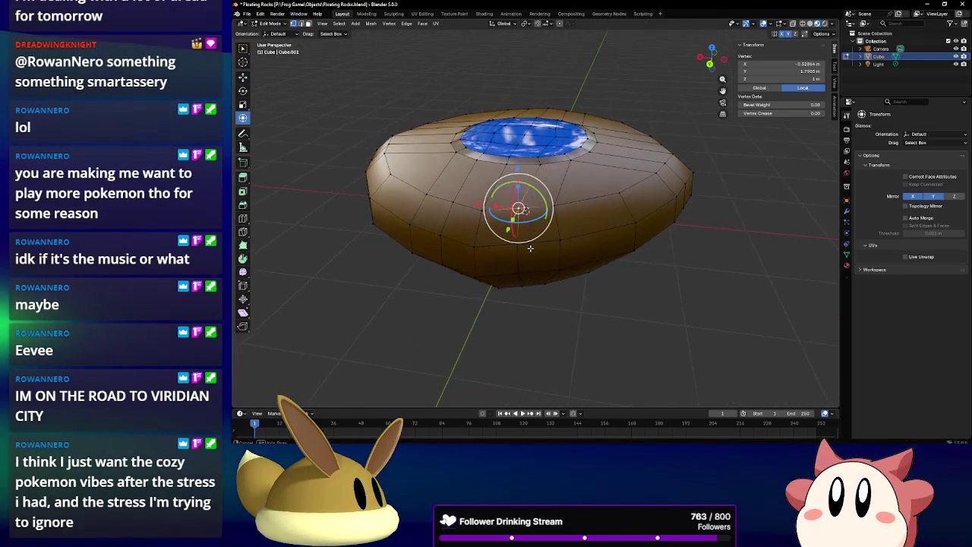
{"action": "left_click", "coordinate": [667, 204], "text": "shift"}
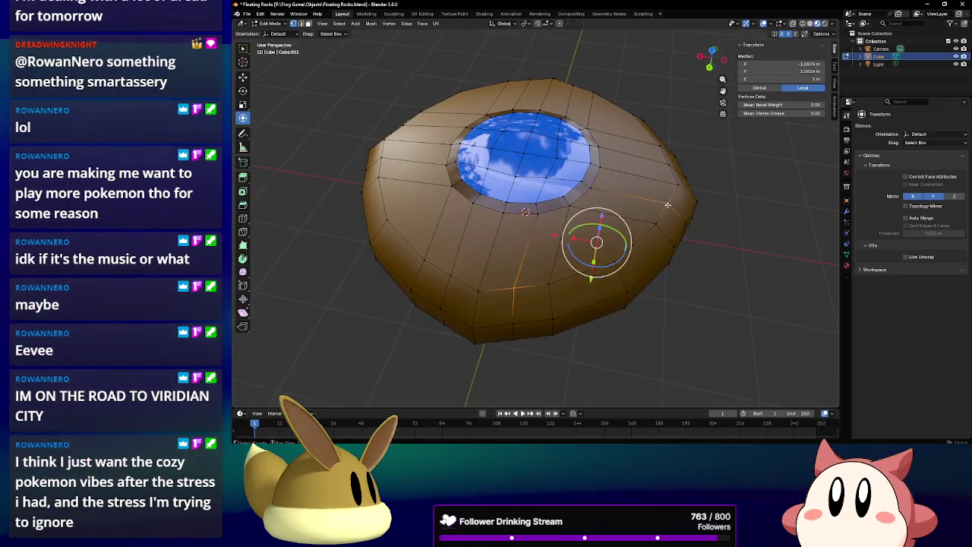
{"action": "right_click", "coordinate": [638, 273]}
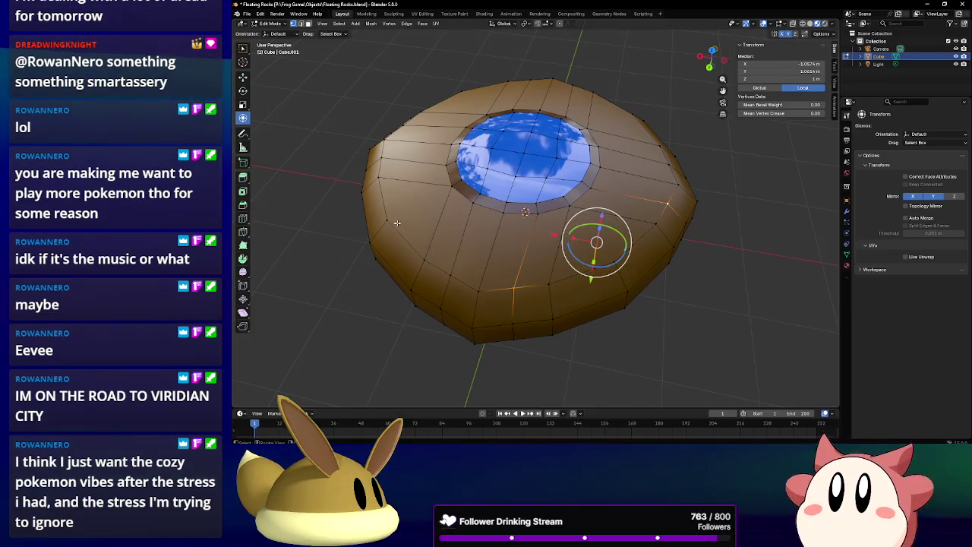
{"action": "middle_click_drag", "start_coordinate": [556, 223], "coordinate": [436, 248]}
Select the loop of upper rim edges and scale it up slightly.
{"action": "left_click", "coordinate": [475, 298], "text": "shift"}
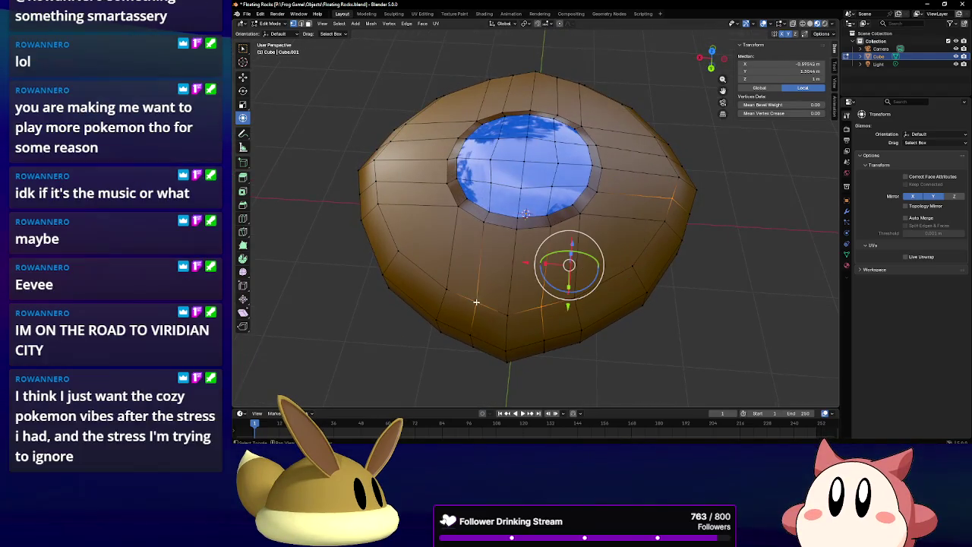
{"action": "left_click", "coordinate": [378, 184], "text": "shift"}
{"action": "left_click", "coordinate": [477, 104], "text": "shift"}
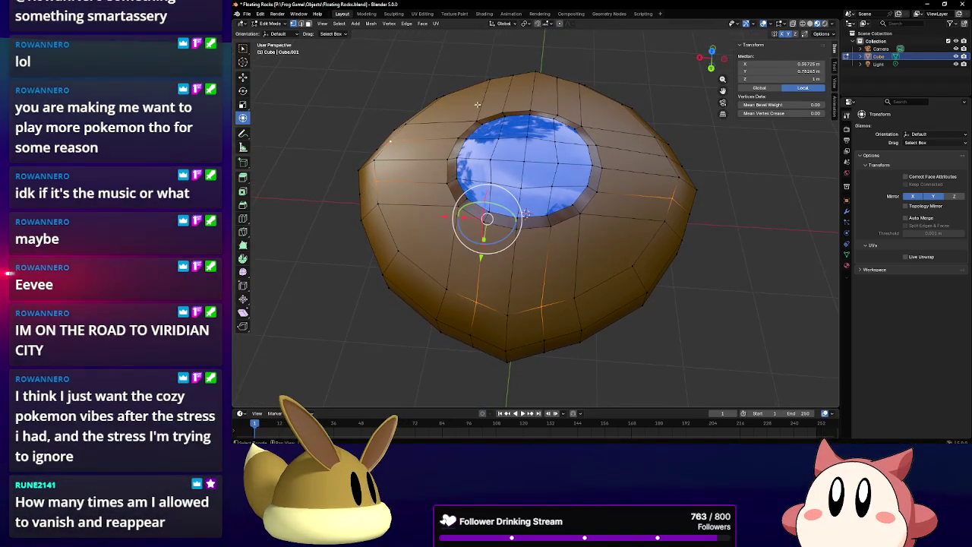
{"action": "left_click", "coordinate": [509, 77], "text": "shift"}
{"action": "left_click", "coordinate": [544, 75], "text": "shift"}
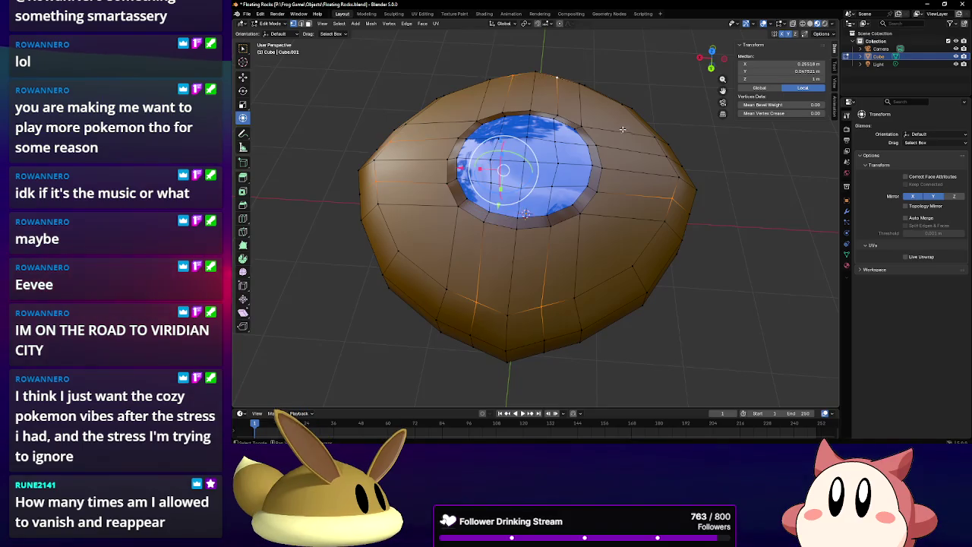
{"action": "left_click", "coordinate": [661, 155], "text": "shift"}
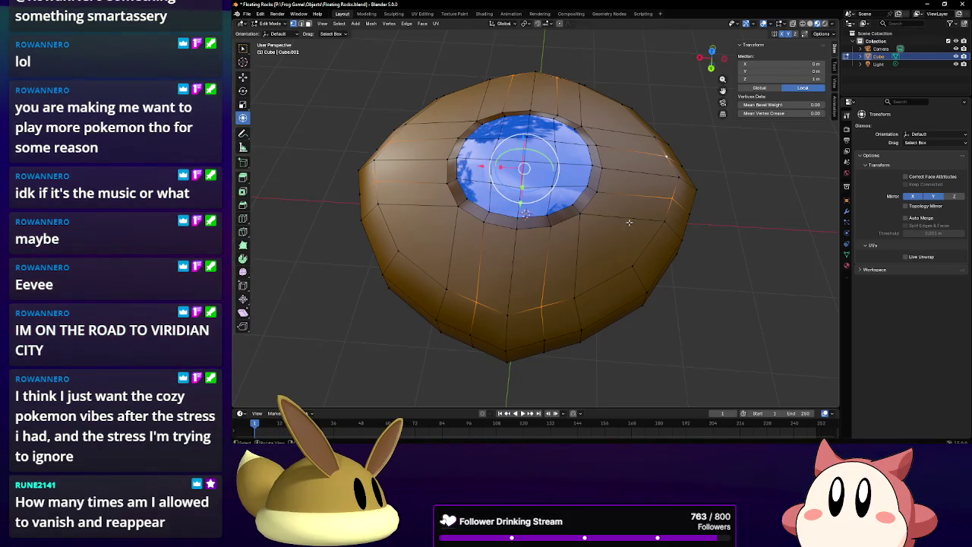
{"action": "key", "text": "s"}
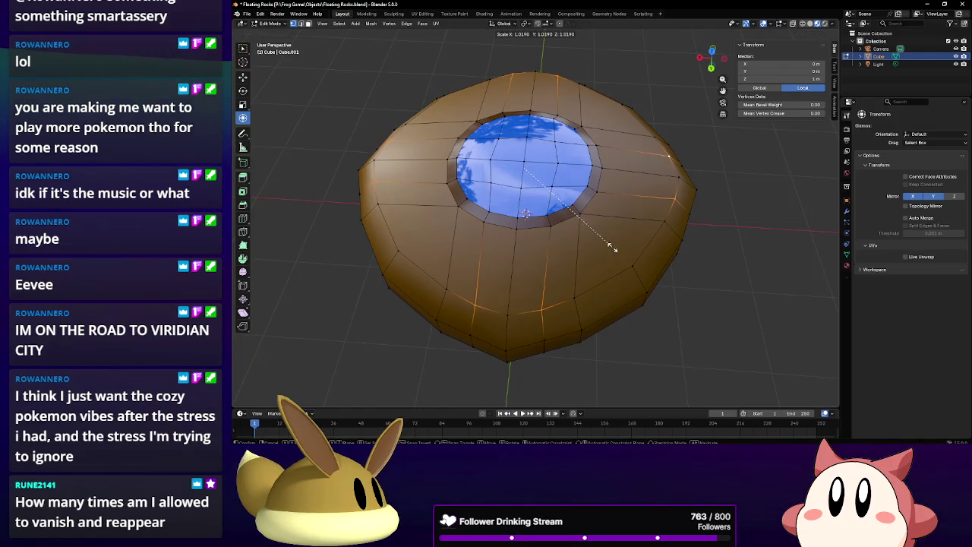
{"action": "left_click", "coordinate": [613, 247]}
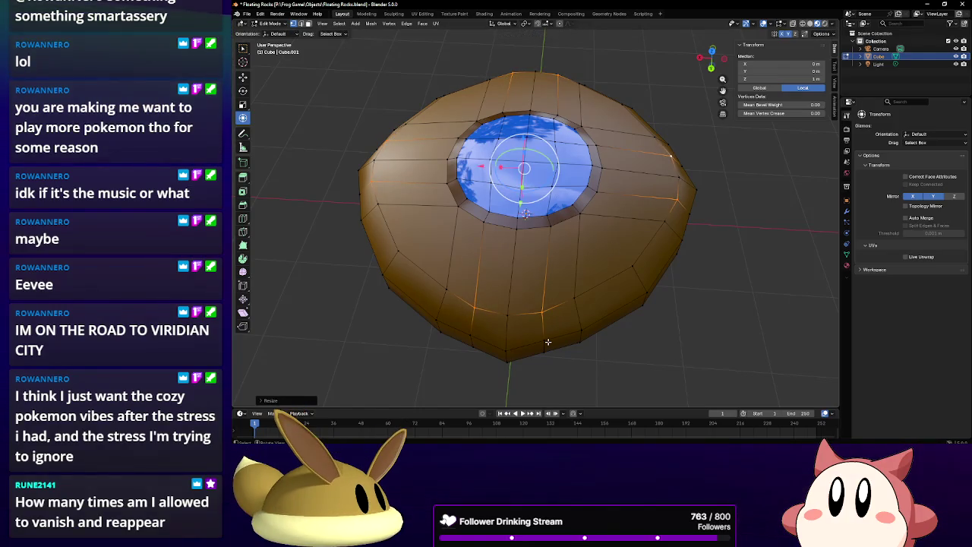
Select a vertex at the rock's bottom and orbit around to inspect it.
{"action": "left_click", "coordinate": [547, 339]}
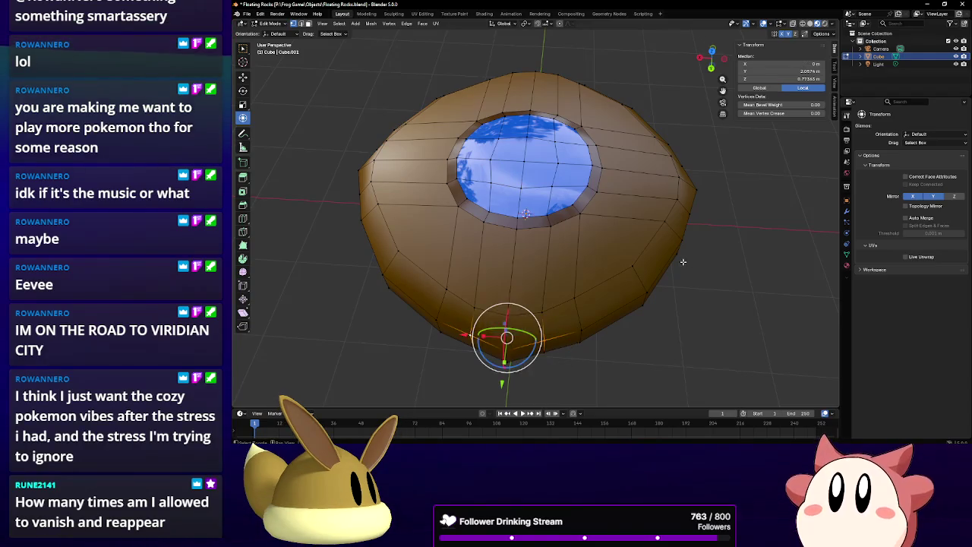
{"action": "mouse_move", "coordinate": [683, 261]}
{"action": "middle_mouse_down"}
{"action": "mouse_move", "coordinate": [576, 312]}
{"action": "mouse_move", "coordinate": [506, 316]}
{"action": "middle_mouse_up"}
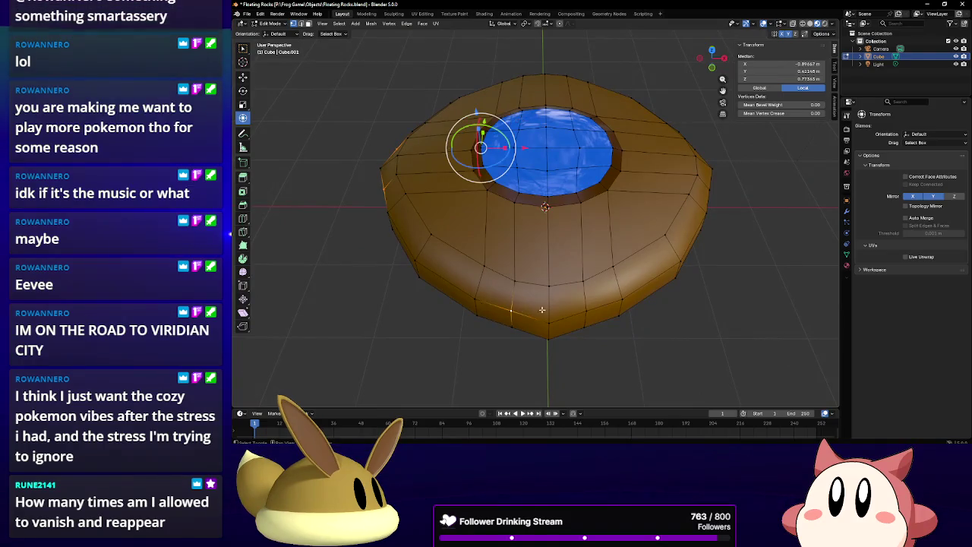
{"action": "mouse_move", "coordinate": [743, 284]}
{"action": "middle_mouse_down"}
{"action": "mouse_move", "coordinate": [608, 323]}
{"action": "mouse_move", "coordinate": [645, 337]}
{"action": "middle_mouse_up"}
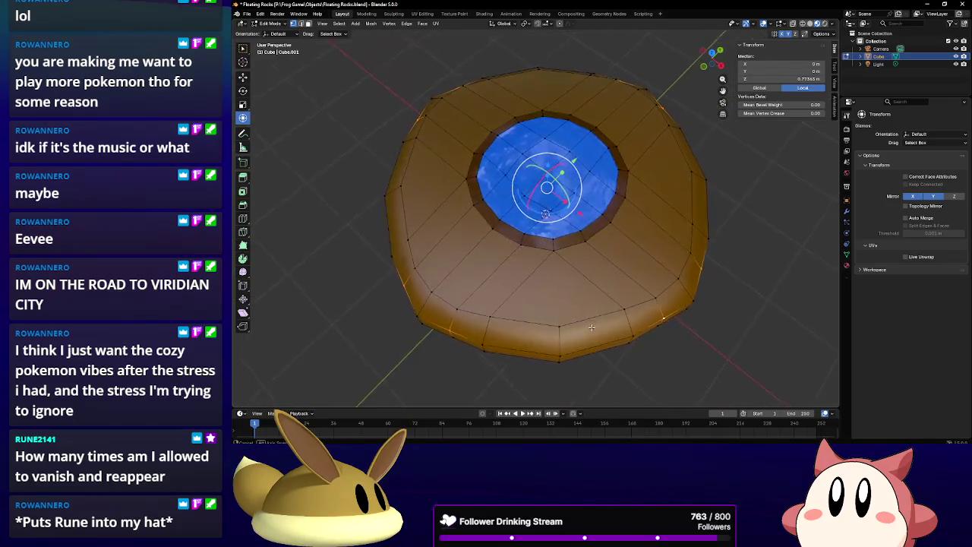
Scale the current selection, then select a vertex on the bottom rim.
{"action": "key", "text": "s"}
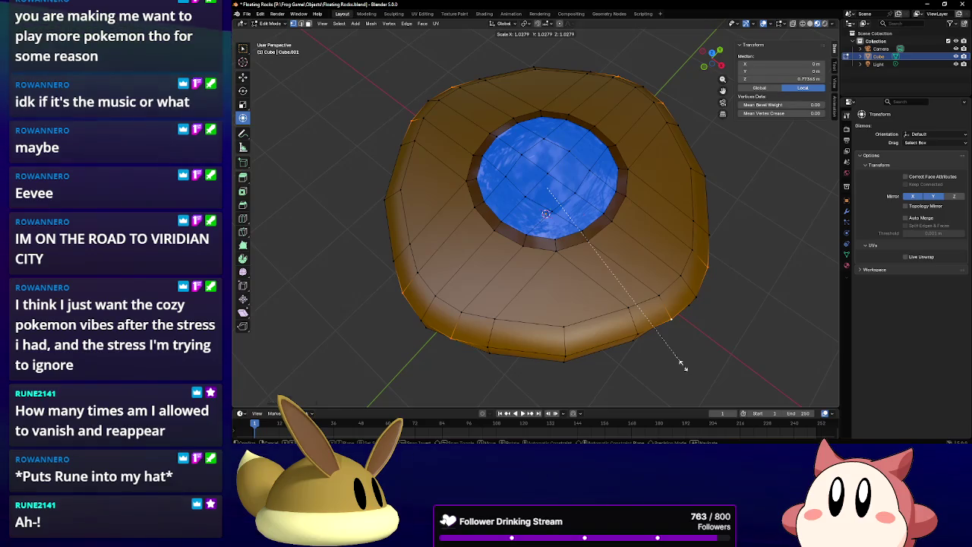
{"action": "left_click", "coordinate": [681, 365]}
{"action": "mouse_move", "coordinate": [681, 365]}
{"action": "middle_mouse_down"}
{"action": "mouse_move", "coordinate": [501, 312]}
{"action": "mouse_move", "coordinate": [532, 228]}
{"action": "middle_mouse_up"}
{"action": "left_click", "coordinate": [495, 309]}
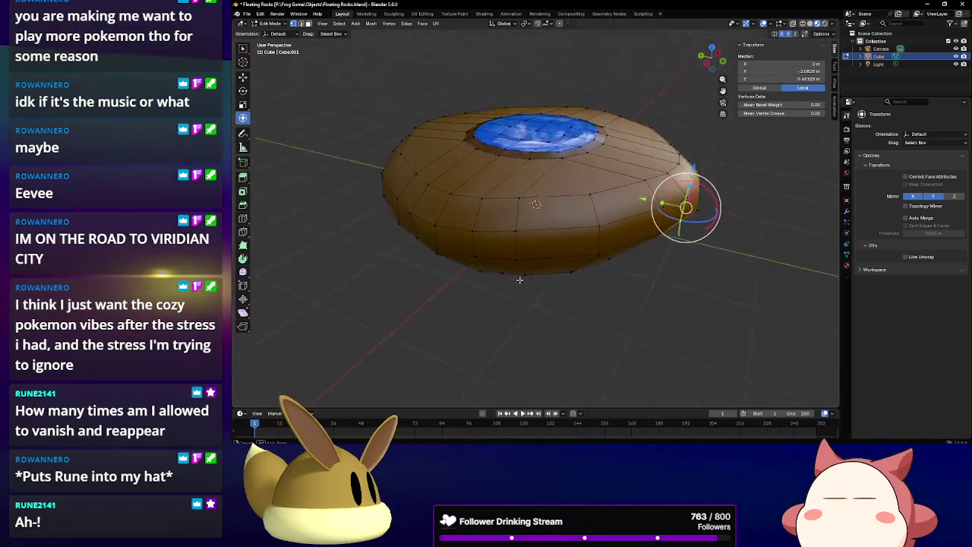
Select the side and top edge loops plus a rim vertex and resize them to taper the sides.
{"action": "left_click", "coordinate": [533, 231], "text": "alt"}
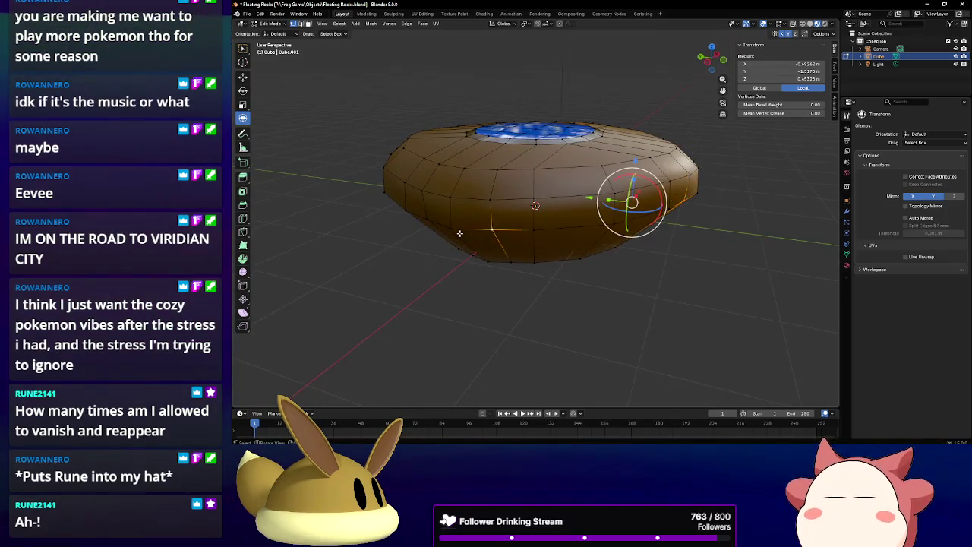
{"action": "mouse_move", "coordinate": [533, 230]}
{"action": "middle_mouse_down"}
{"action": "mouse_move", "coordinate": [500, 237]}
{"action": "mouse_move", "coordinate": [552, 232]}
{"action": "middle_mouse_up"}
{"action": "left_click", "coordinate": [500, 237], "text": "alt"}
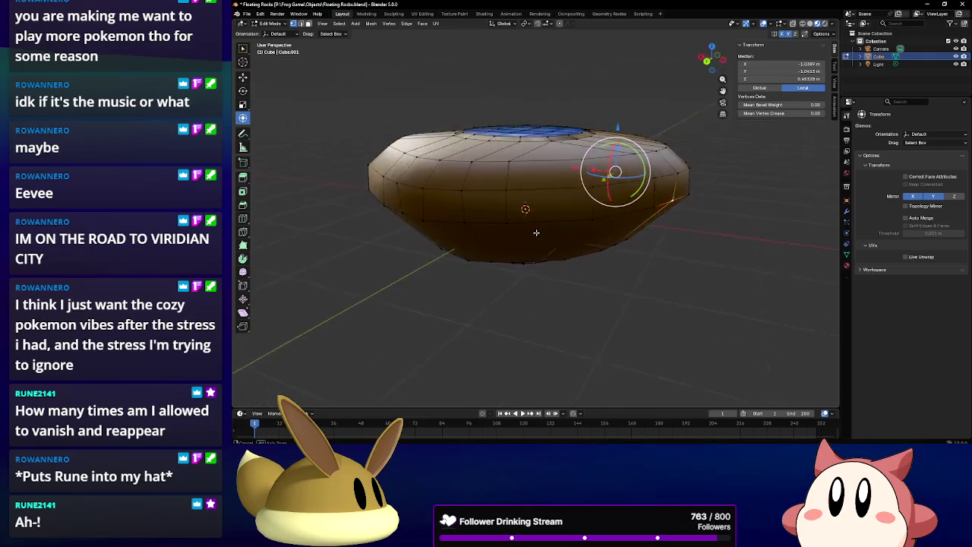
{"action": "left_click", "coordinate": [531, 224], "text": "alt"}
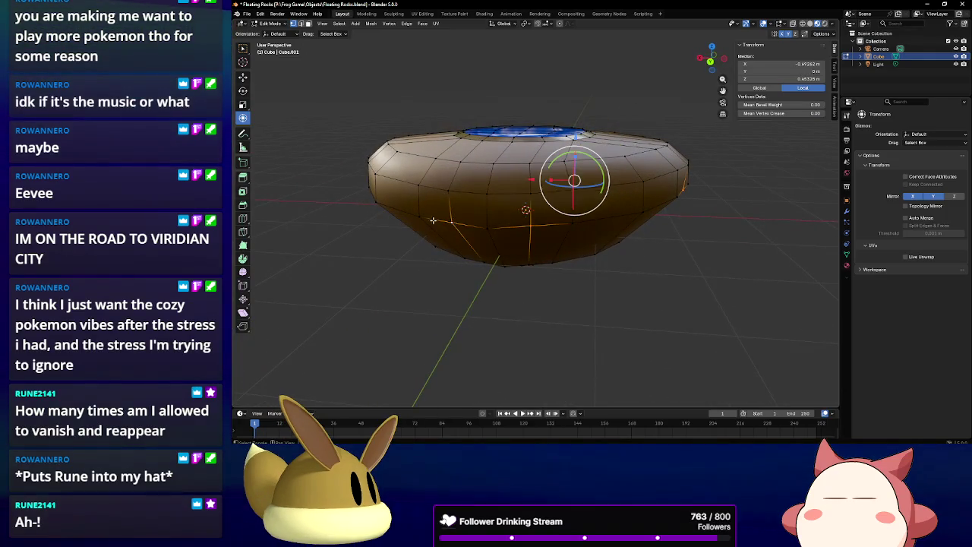
{"action": "mouse_move", "coordinate": [531, 225]}
{"action": "middle_mouse_down"}
{"action": "mouse_move", "coordinate": [499, 220]}
{"action": "mouse_move", "coordinate": [546, 228]}
{"action": "middle_mouse_up"}
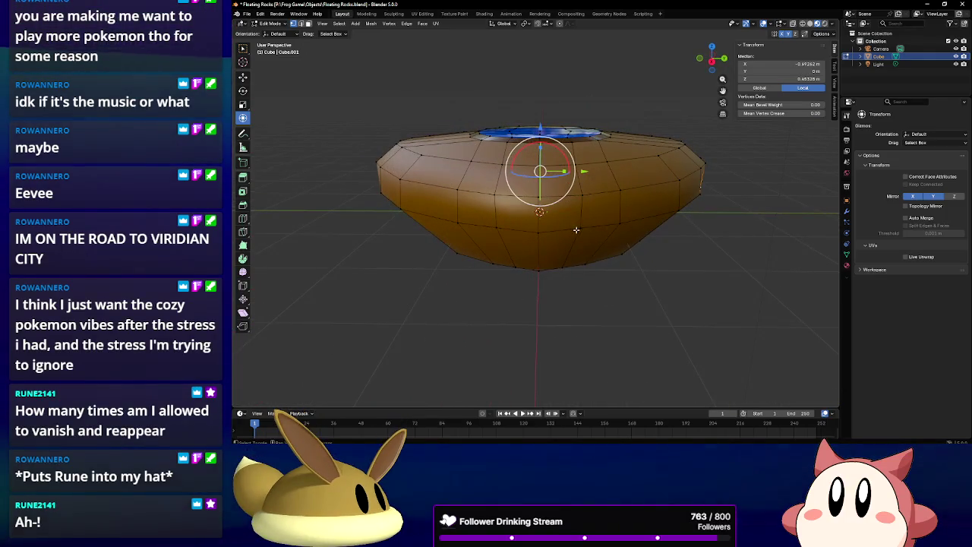
{"action": "left_click", "coordinate": [577, 227], "text": "shift"}
{"action": "middle_click_drag", "start_coordinate": [454, 228], "coordinate": [667, 264]}
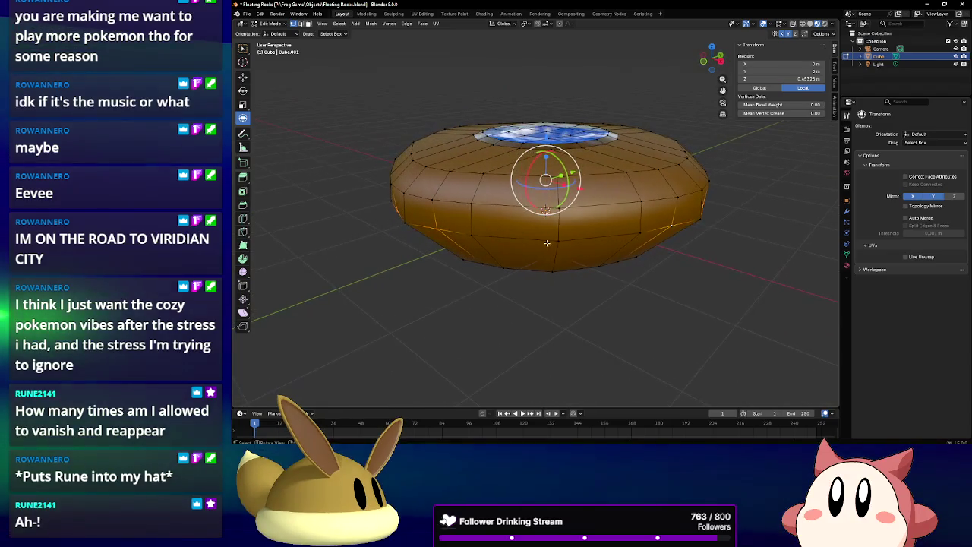
{"action": "key", "text": "s"}
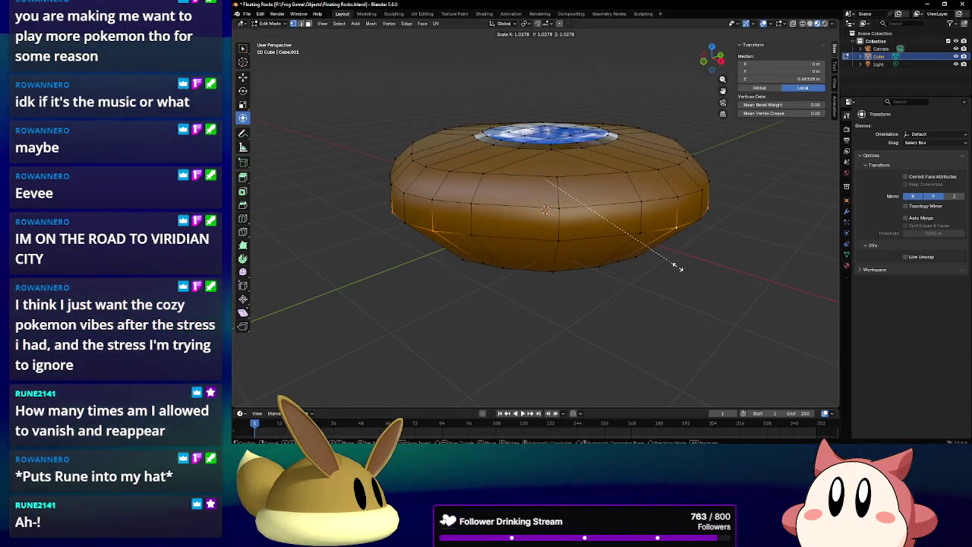
{"action": "left_click", "coordinate": [669, 263]}
{"action": "mouse_move", "coordinate": [668, 263]}
{"action": "middle_mouse_down"}
{"action": "mouse_move", "coordinate": [566, 261]}
{"action": "mouse_move", "coordinate": [612, 252]}
{"action": "middle_mouse_up"}
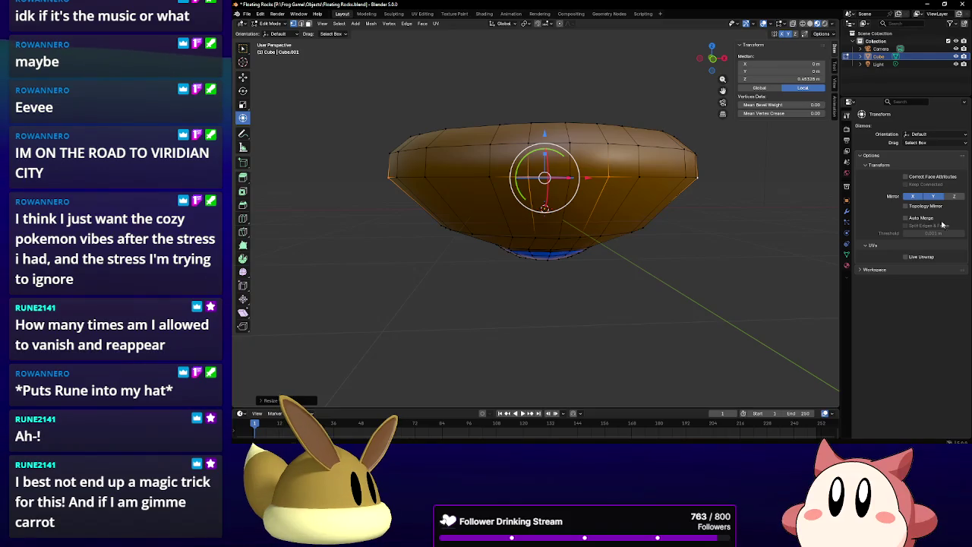
Select three rim vertices on the rock's underside and scale them into a rounded saucer base.
{"action": "mouse_move", "coordinate": [662, 251]}
{"action": "middle_mouse_down"}
{"action": "mouse_move", "coordinate": [668, 170]}
{"action": "mouse_move", "coordinate": [479, 101]}
{"action": "middle_mouse_up"}
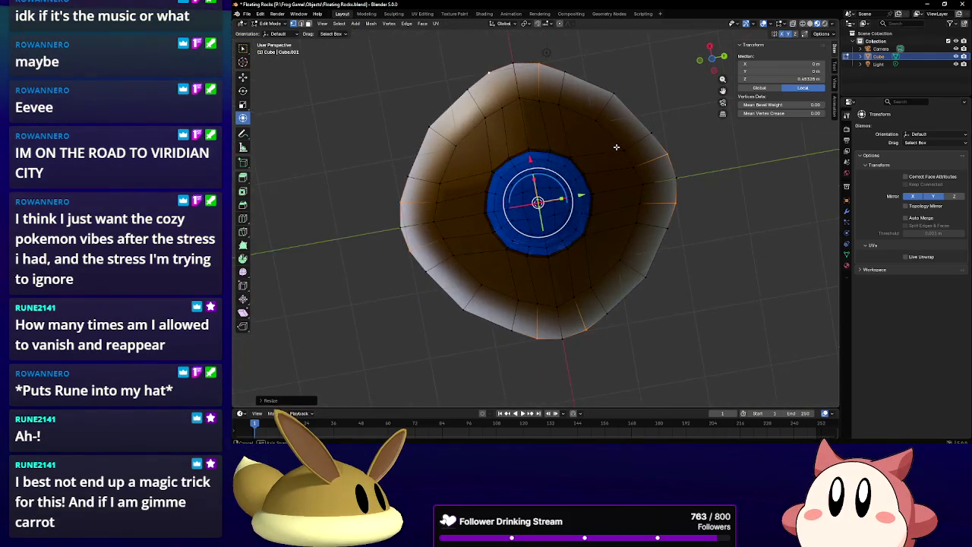
{"action": "left_click", "coordinate": [518, 96]}
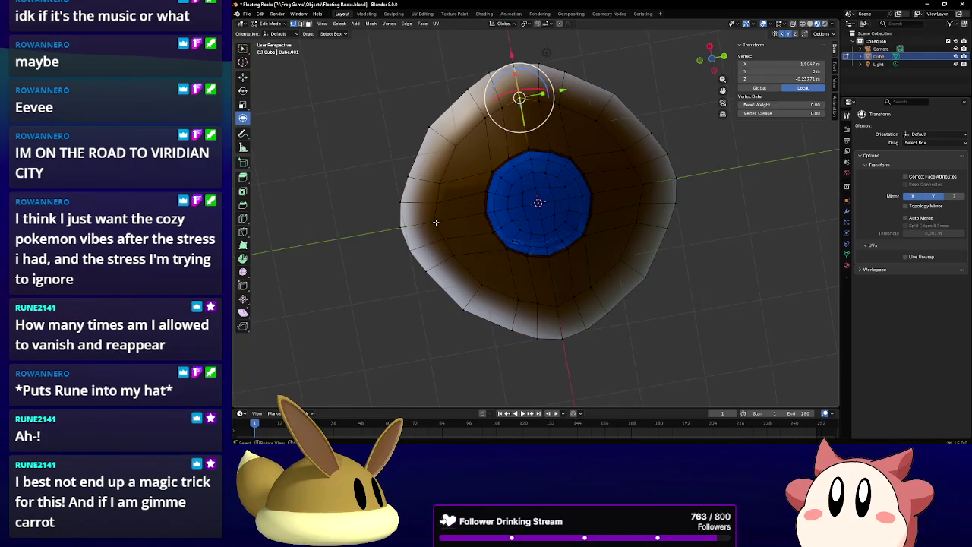
{"action": "left_click", "coordinate": [642, 183], "text": "shift"}
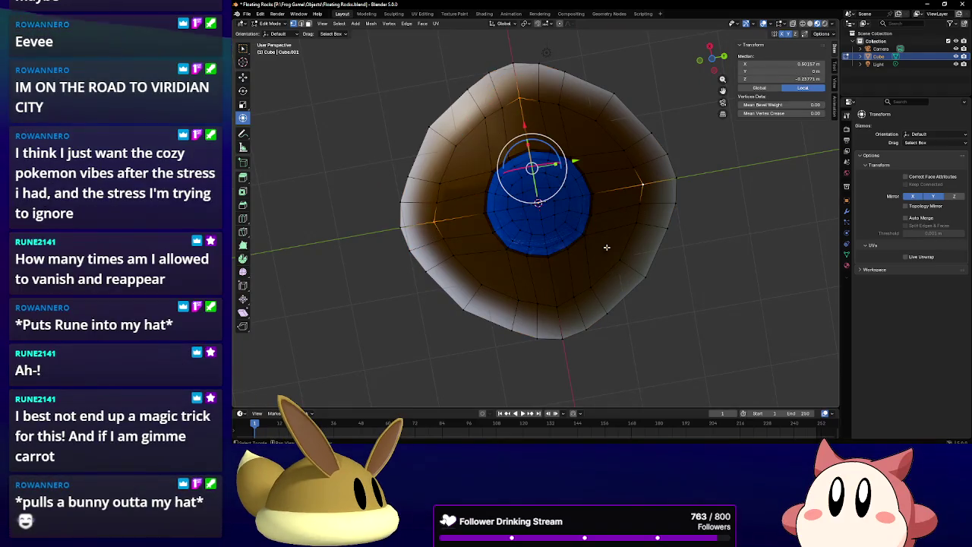
{"action": "left_click", "coordinate": [559, 307], "text": "shift"}
{"action": "left_click", "coordinate": [764, 204]}
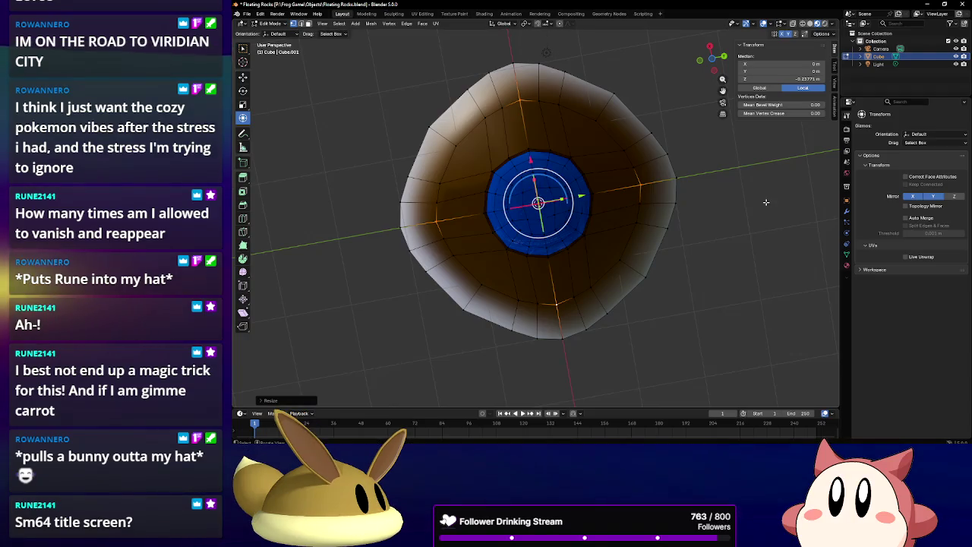
{"action": "mouse_move", "coordinate": [550, 156]}
{"action": "middle_mouse_down"}
{"action": "mouse_move", "coordinate": [592, 247]}
{"action": "mouse_move", "coordinate": [607, 321]}
{"action": "mouse_move", "coordinate": [594, 196]}
{"action": "mouse_move", "coordinate": [562, 205]}
{"action": "middle_mouse_up"}
{"action": "scroll", "coordinate": [525, 212], "scroll_direction": "up", "scroll_amount": 4}
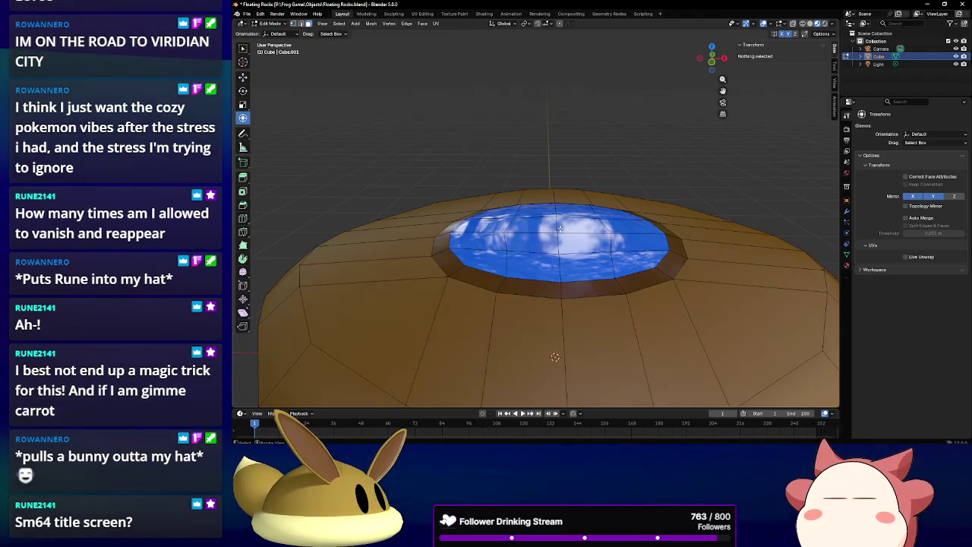
Nudge the blue pool faces slightly along Z, then deselect everything.
{"action": "middle_click_drag", "start_coordinate": [558, 241], "coordinate": [577, 196]}
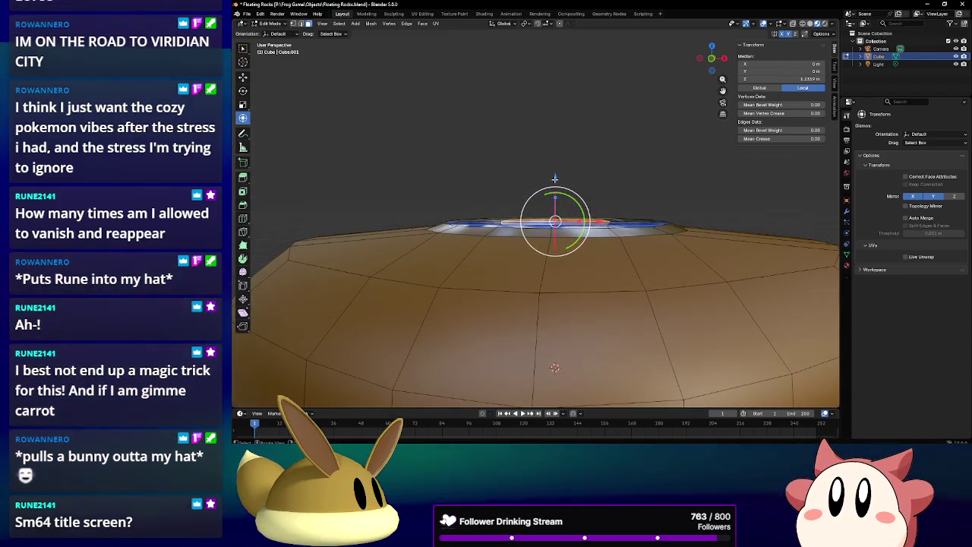
{"action": "left_click_drag", "start_coordinate": [555, 178], "coordinate": [555, 176]}
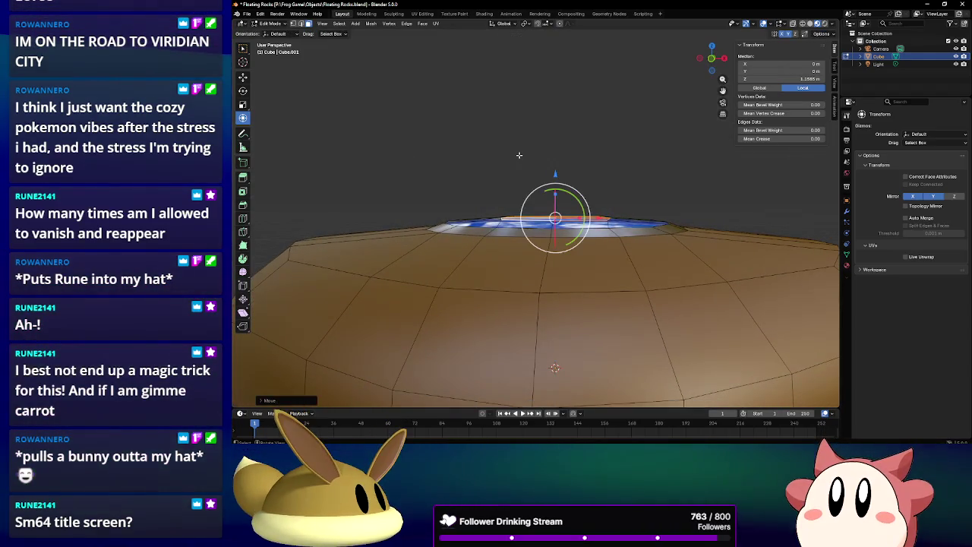
{"action": "key", "text": "alt+a"}
{"action": "mouse_move", "coordinate": [555, 177]}
{"action": "middle_mouse_down"}
{"action": "mouse_move", "coordinate": [521, 167]}
{"action": "mouse_move", "coordinate": [531, 178]}
{"action": "mouse_move", "coordinate": [592, 163]}
{"action": "mouse_move", "coordinate": [543, 162]}
{"action": "mouse_move", "coordinate": [519, 210]}
{"action": "mouse_move", "coordinate": [550, 173]}
{"action": "mouse_move", "coordinate": [580, 218]}
{"action": "middle_mouse_up"}
{"action": "scroll", "coordinate": [519, 210], "scroll_direction": "down", "scroll_amount": 3}
{"action": "scroll", "coordinate": [519, 211], "scroll_direction": "down", "scroll_amount": 3}
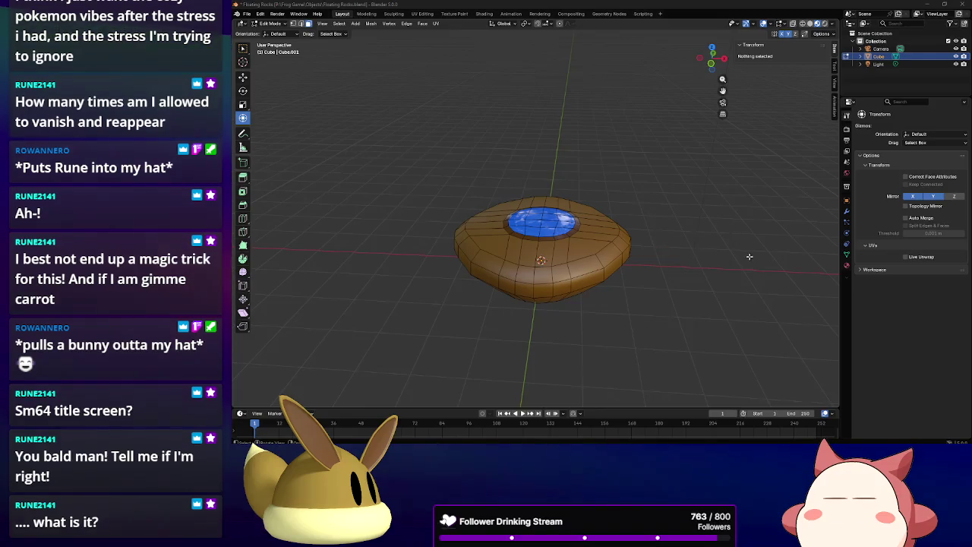
Switch back to Object Mode and save the Floating Rocks file.
{"action": "mouse_move", "coordinate": [749, 257]}
{"action": "middle_mouse_down"}
{"action": "mouse_move", "coordinate": [683, 273]}
{"action": "mouse_move", "coordinate": [637, 252]}
{"action": "mouse_move", "coordinate": [660, 267]}
{"action": "middle_mouse_up"}
{"action": "scroll", "coordinate": [684, 273], "scroll_direction": "up", "scroll_amount": 3}
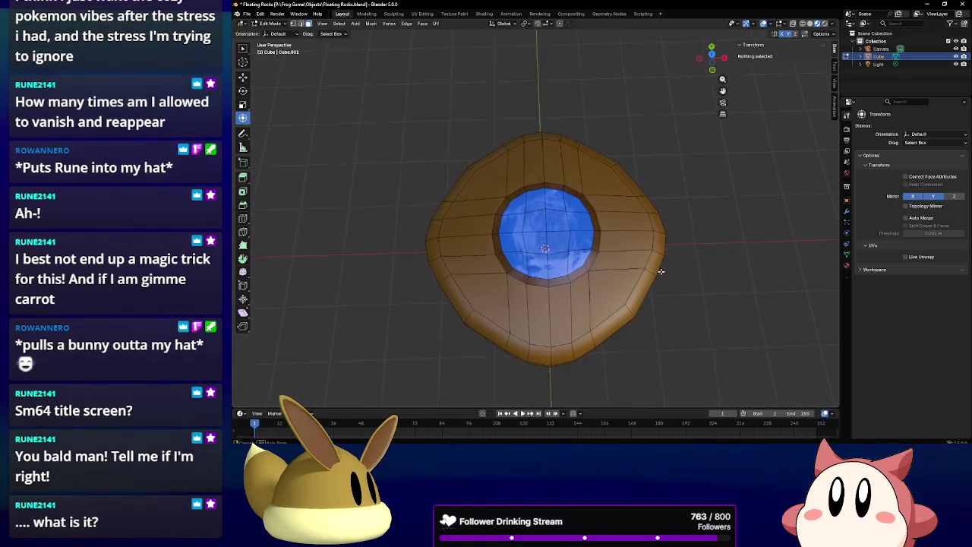
{"action": "mouse_move", "coordinate": [660, 267]}
{"action": "middle_mouse_down"}
{"action": "mouse_move", "coordinate": [636, 185]}
{"action": "mouse_move", "coordinate": [646, 189]}
{"action": "mouse_move", "coordinate": [645, 258]}
{"action": "middle_mouse_up"}
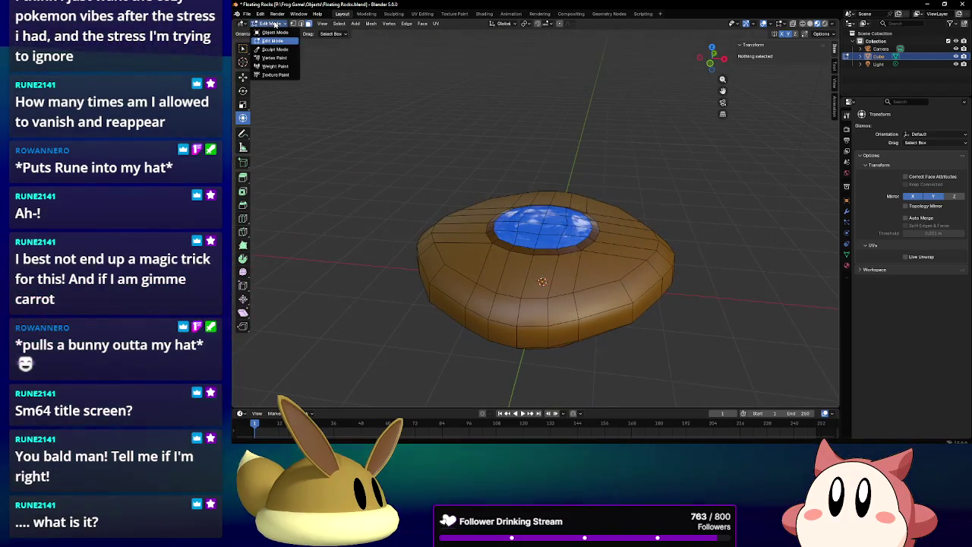
{"action": "left_click", "coordinate": [275, 32]}
{"action": "middle_click_drag", "start_coordinate": [668, 221], "coordinate": [679, 262]}
{"action": "left_click", "coordinate": [247, 13]}
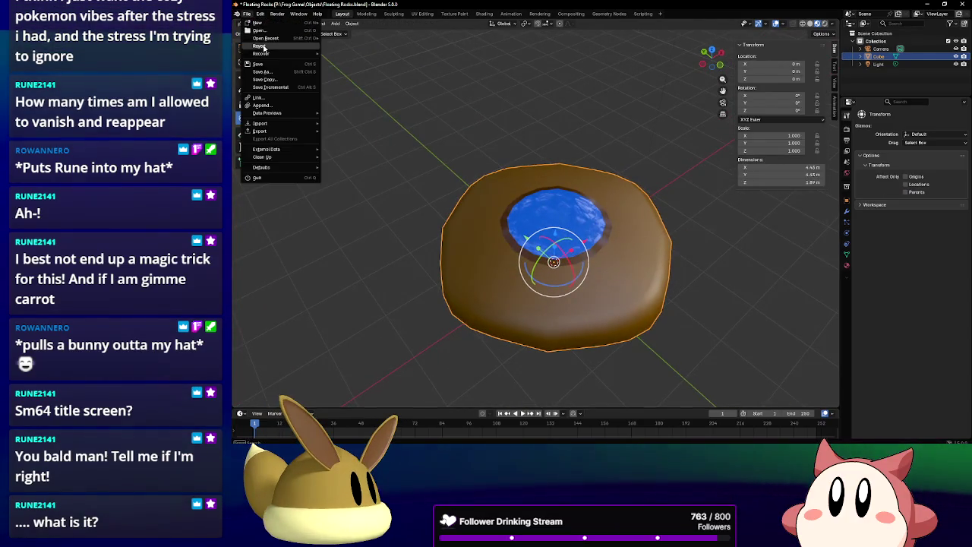
{"action": "left_click", "coordinate": [265, 64]}
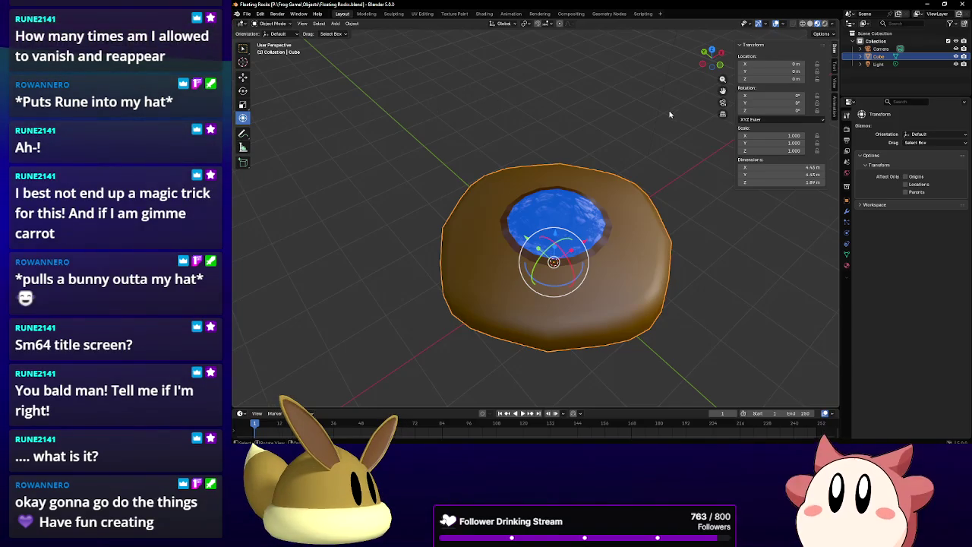
{"action": "middle_click_drag", "start_coordinate": [705, 218], "coordinate": [766, 245]}
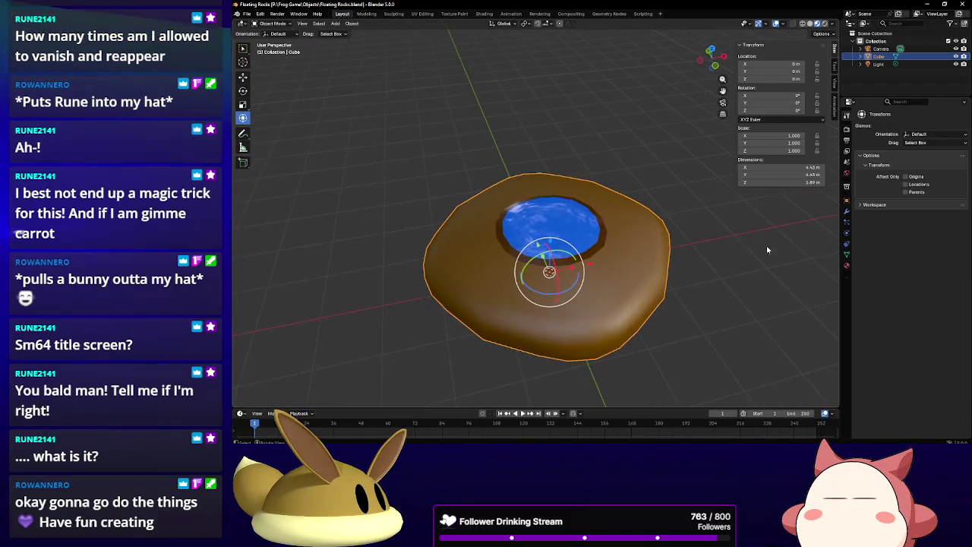
Set the FR Gem pool's Base Color to a slightly yellowish bright green.
{"action": "left_click", "coordinate": [846, 264]}
{"action": "left_click", "coordinate": [931, 225]}
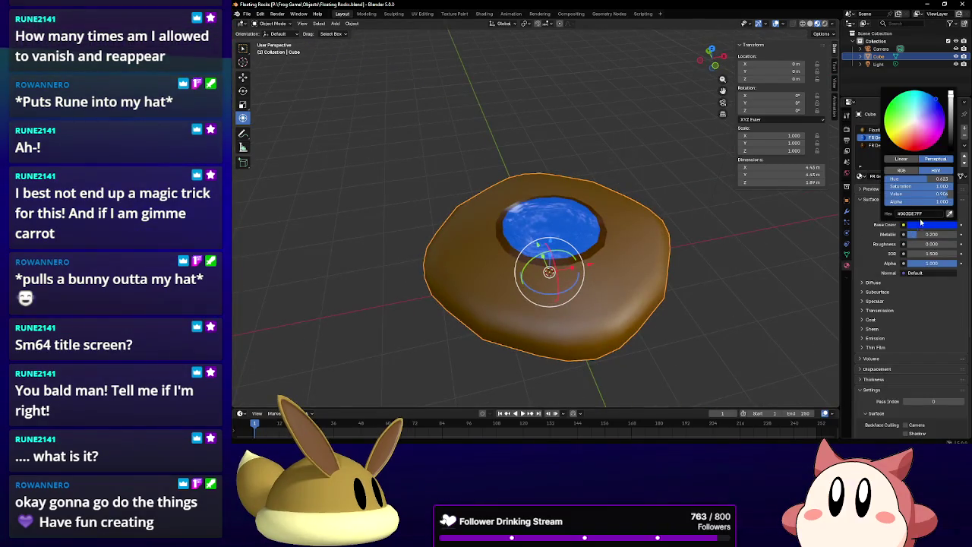
{"action": "left_click", "coordinate": [706, 250]}
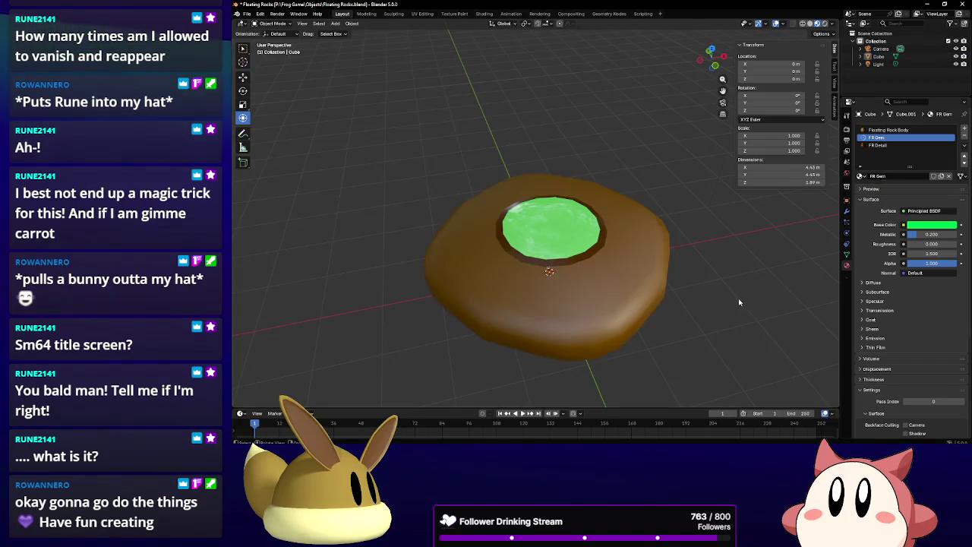
{"action": "mouse_move", "coordinate": [684, 341]}
{"action": "middle_mouse_down"}
{"action": "mouse_move", "coordinate": [675, 247]}
{"action": "mouse_move", "coordinate": [648, 264]}
{"action": "mouse_move", "coordinate": [650, 289]}
{"action": "middle_mouse_up"}
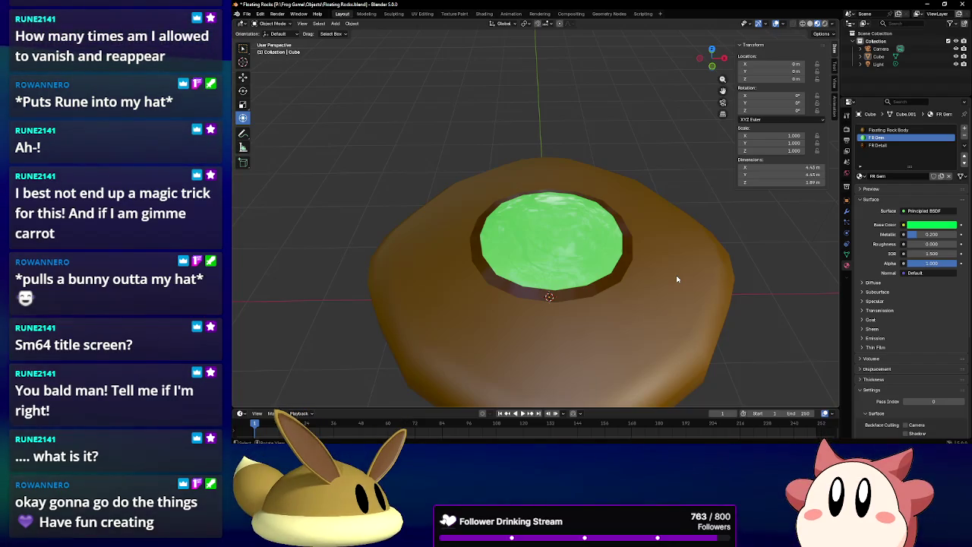
{"action": "mouse_move", "coordinate": [677, 279]}
{"action": "middle_mouse_down"}
{"action": "mouse_move", "coordinate": [646, 271]}
{"action": "mouse_move", "coordinate": [638, 221]}
{"action": "mouse_move", "coordinate": [597, 206]}
{"action": "mouse_move", "coordinate": [557, 224]}
{"action": "mouse_move", "coordinate": [571, 256]}
{"action": "mouse_move", "coordinate": [631, 293]}
{"action": "mouse_move", "coordinate": [634, 238]}
{"action": "mouse_move", "coordinate": [594, 265]}
{"action": "mouse_move", "coordinate": [615, 306]}
{"action": "middle_mouse_up"}
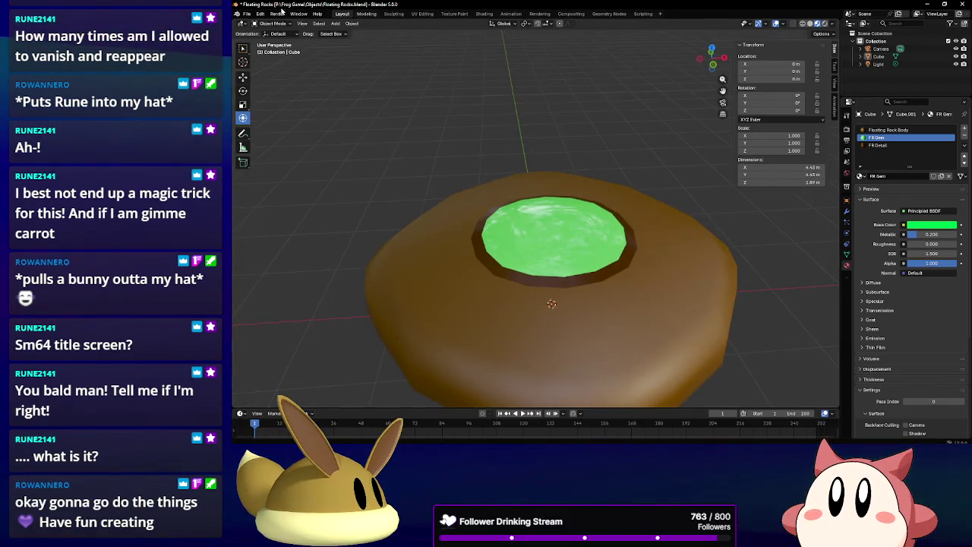
{"action": "left_click", "coordinate": [931, 225]}
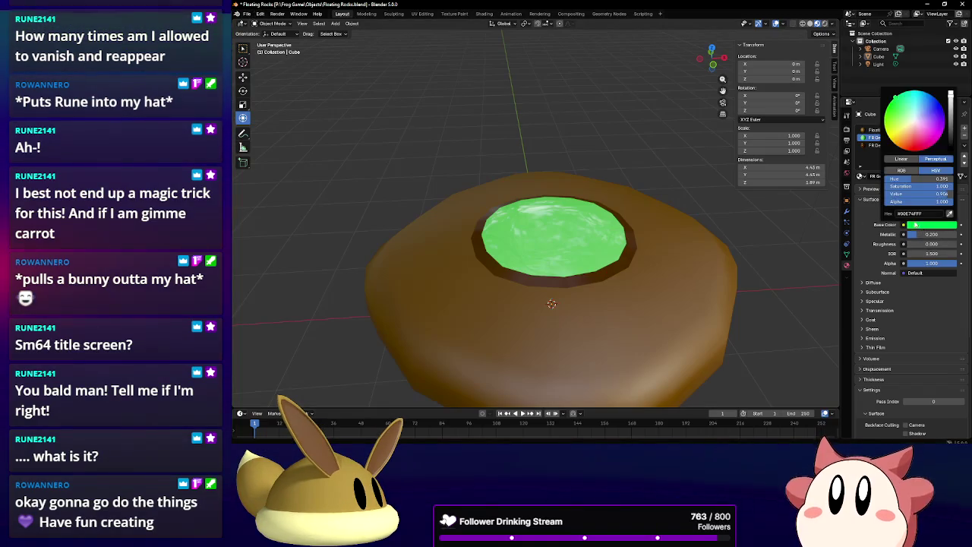
{"action": "left_click_drag", "start_coordinate": [898, 109], "coordinate": [906, 101]}
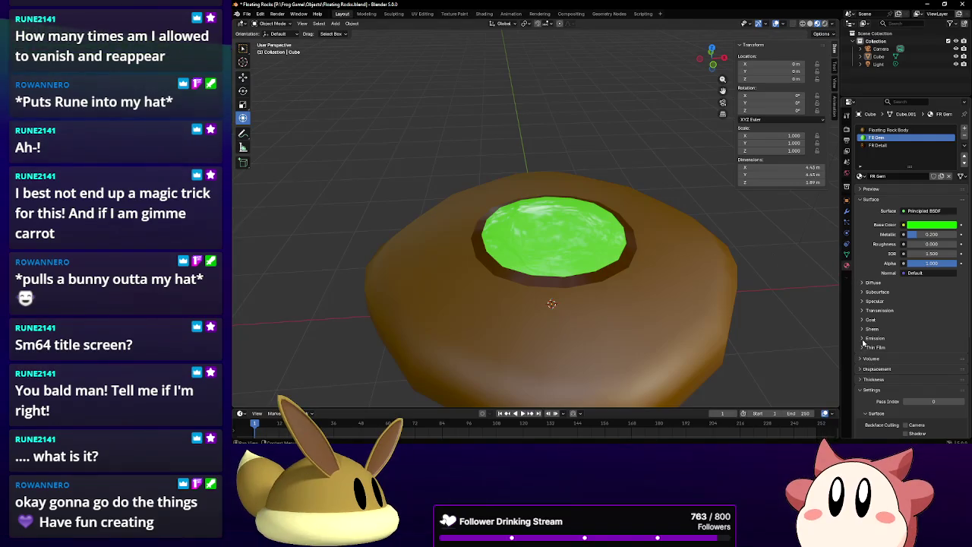
Paste the green into FR Gem's Emission Color and set Emission Strength to 1.
{"action": "left_click", "coordinate": [923, 350]}
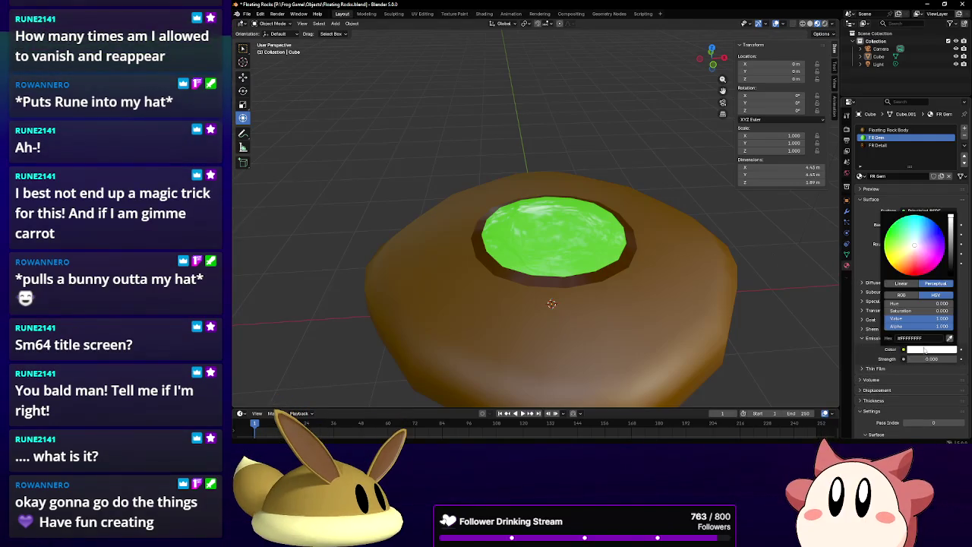
{"action": "key", "text": "ctrl+v"}
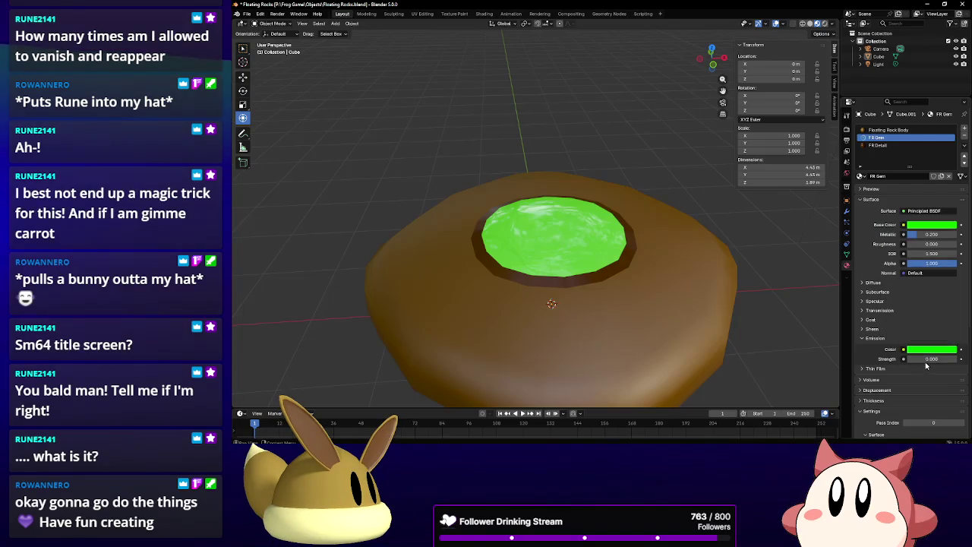
{"action": "left_click", "coordinate": [924, 359]}
{"action": "type", "text": "1"}
{"action": "key", "text": "Return"}
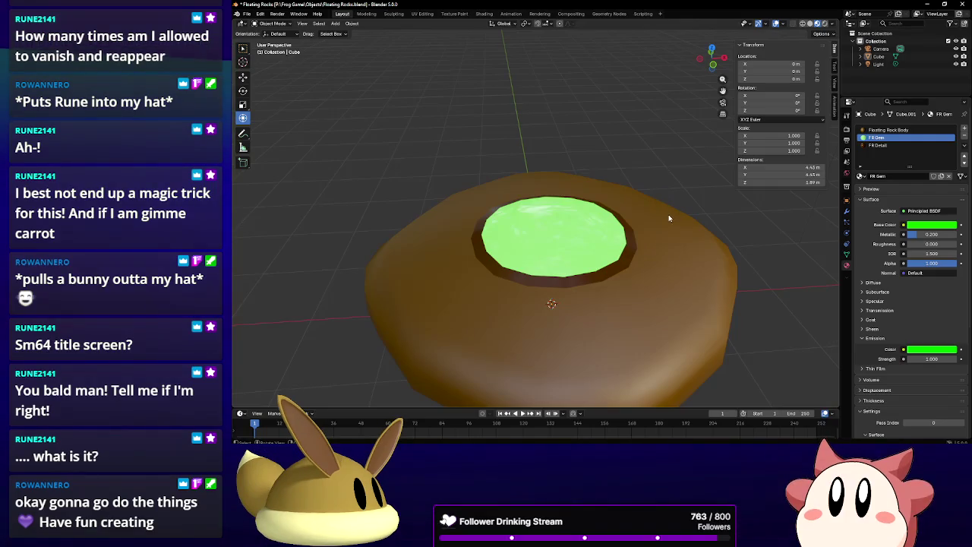
{"action": "middle_click_drag", "start_coordinate": [668, 219], "coordinate": [658, 196]}
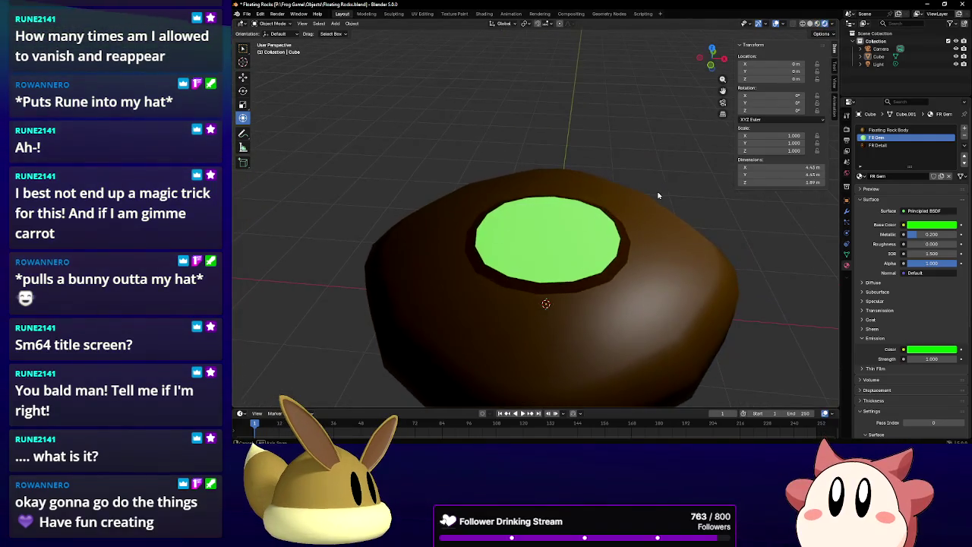
{"action": "left_click", "coordinate": [881, 65]}
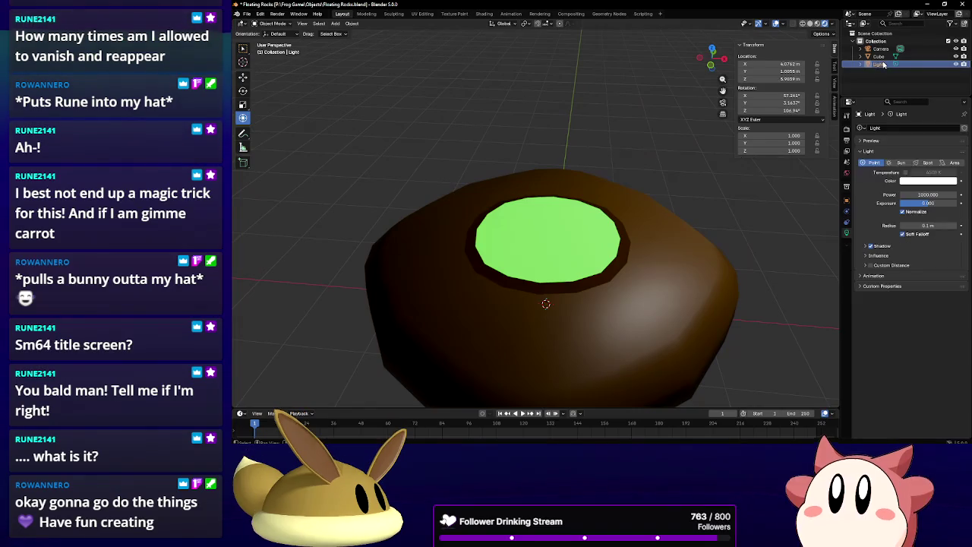
{"action": "left_click", "coordinate": [956, 64]}
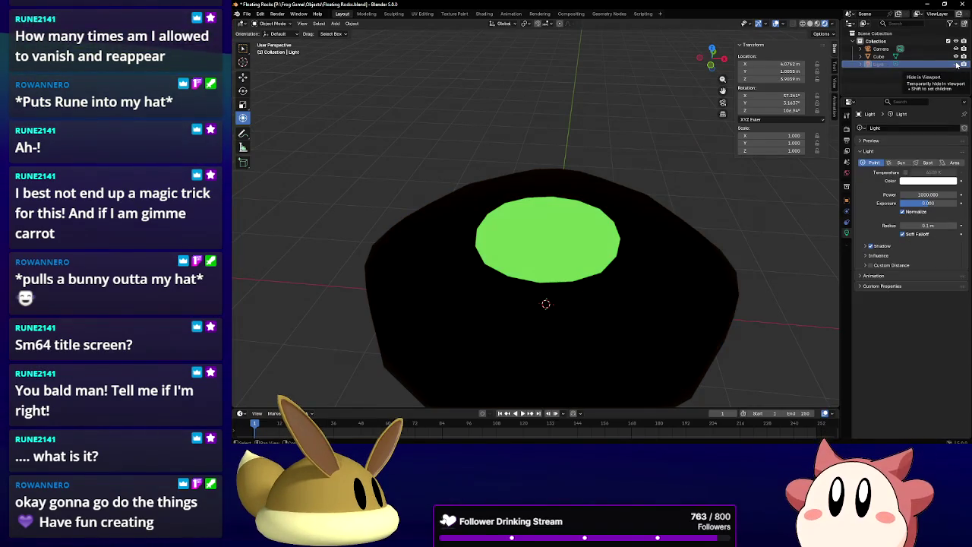
{"action": "left_click", "coordinate": [956, 64]}
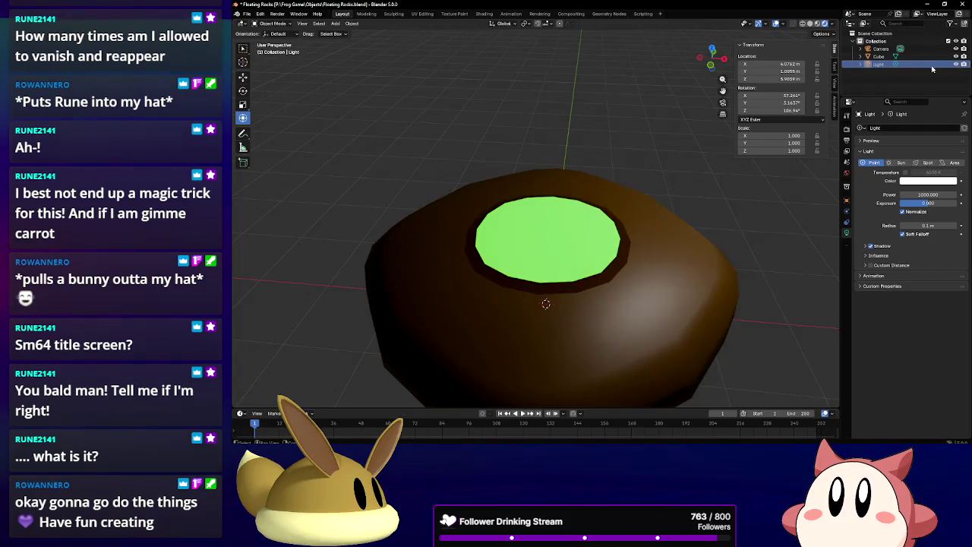
{"action": "mouse_move", "coordinate": [607, 213]}
{"action": "middle_mouse_down"}
{"action": "mouse_move", "coordinate": [601, 183]}
{"action": "mouse_move", "coordinate": [666, 157]}
{"action": "mouse_move", "coordinate": [670, 144]}
{"action": "mouse_move", "coordinate": [663, 171]}
{"action": "mouse_move", "coordinate": [676, 187]}
{"action": "middle_mouse_up"}
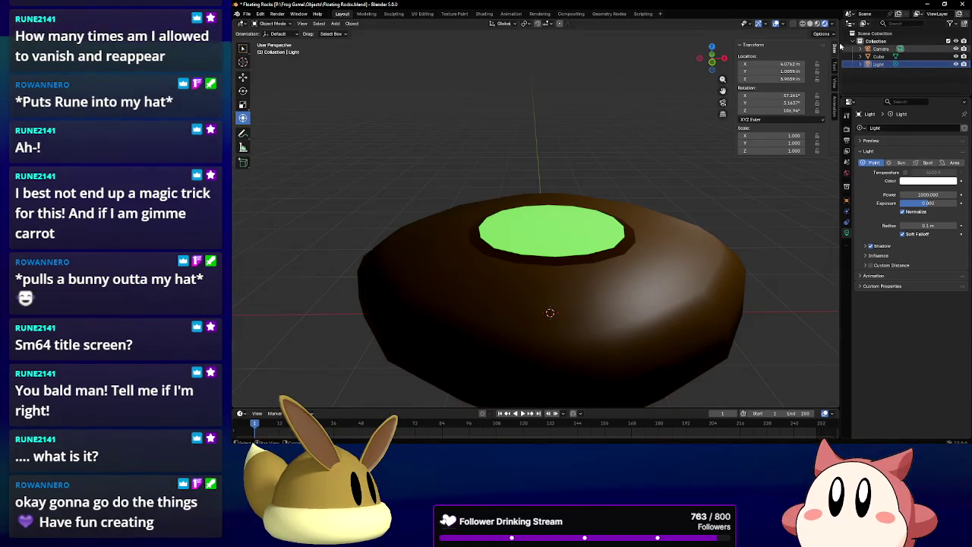
Switch the viewport to Material Preview shading and save Floating Rocks.blend.
{"action": "left_click", "coordinate": [817, 24]}
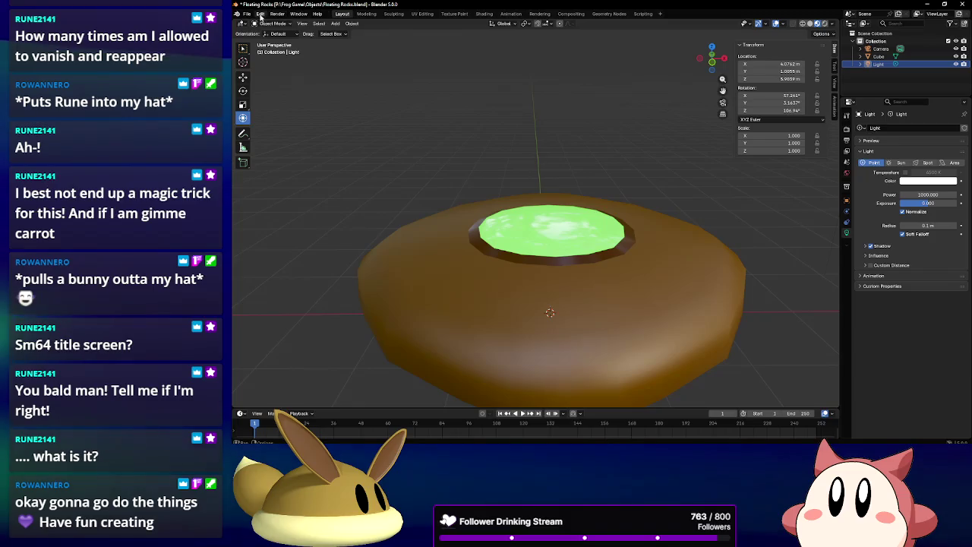
{"action": "left_click", "coordinate": [247, 14]}
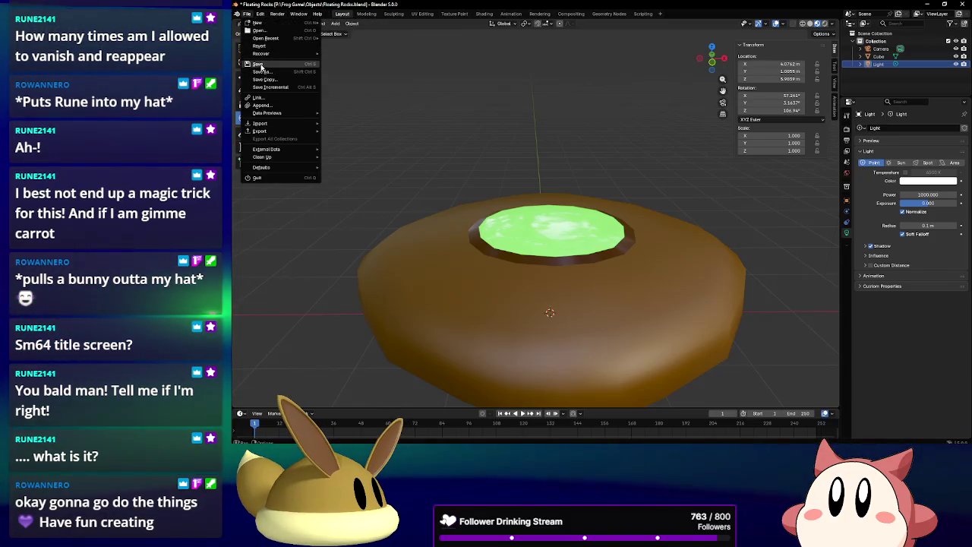
{"action": "left_click", "coordinate": [260, 65]}
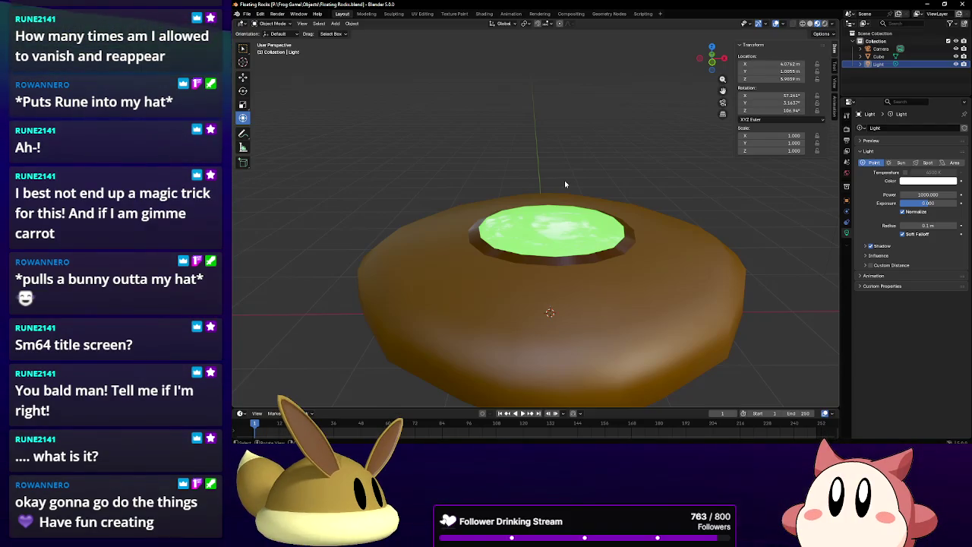
Move the rock to the left along the X axis.
{"action": "middle_click_drag", "start_coordinate": [565, 183], "coordinate": [568, 259]}
{"action": "scroll", "coordinate": [567, 259], "scroll_direction": "down", "scroll_amount": 5}
{"action": "left_click", "coordinate": [596, 241]}
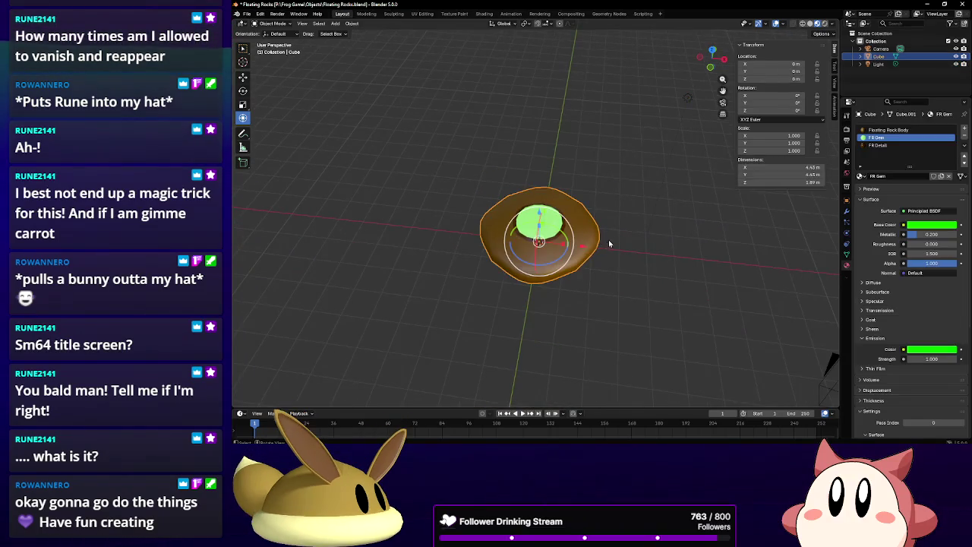
{"action": "left_click_drag", "start_coordinate": [592, 251], "coordinate": [479, 239]}
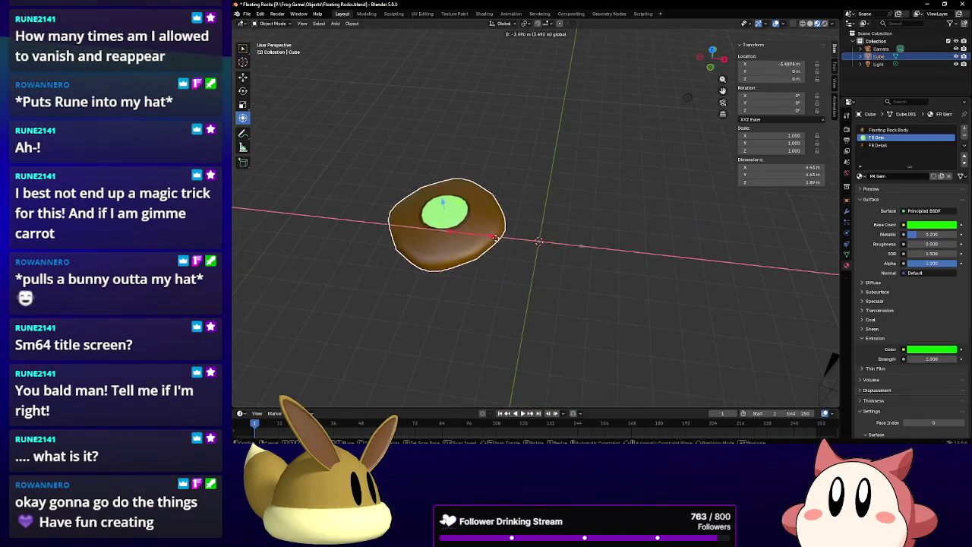
{"action": "left_click", "coordinate": [576, 275]}
Add a new cube beside the rock and enter Edit Mode.
{"action": "key", "text": "shift+a"}
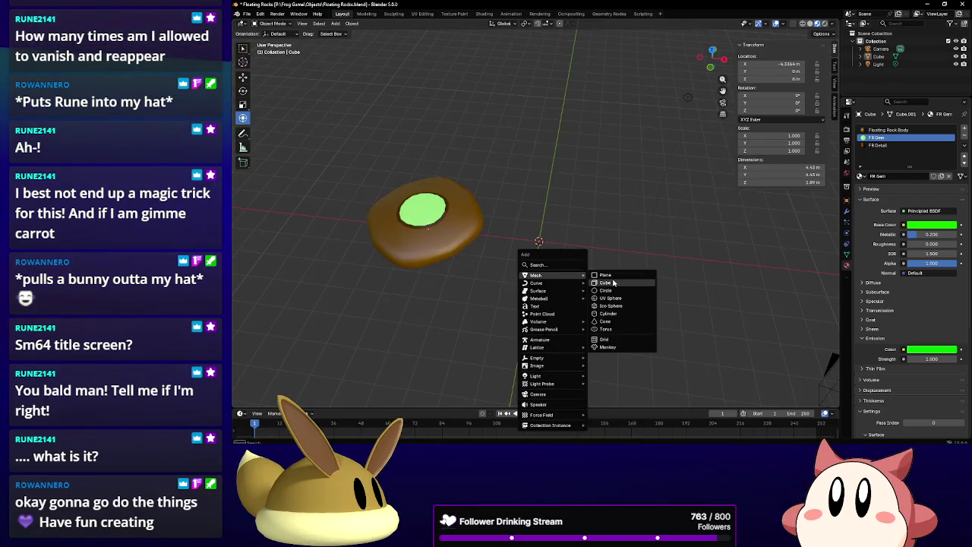
{"action": "left_click", "coordinate": [614, 283]}
{"action": "scroll", "coordinate": [602, 241], "scroll_direction": "up", "scroll_amount": 2}
{"action": "scroll", "coordinate": [603, 241], "scroll_direction": "up", "scroll_amount": 1}
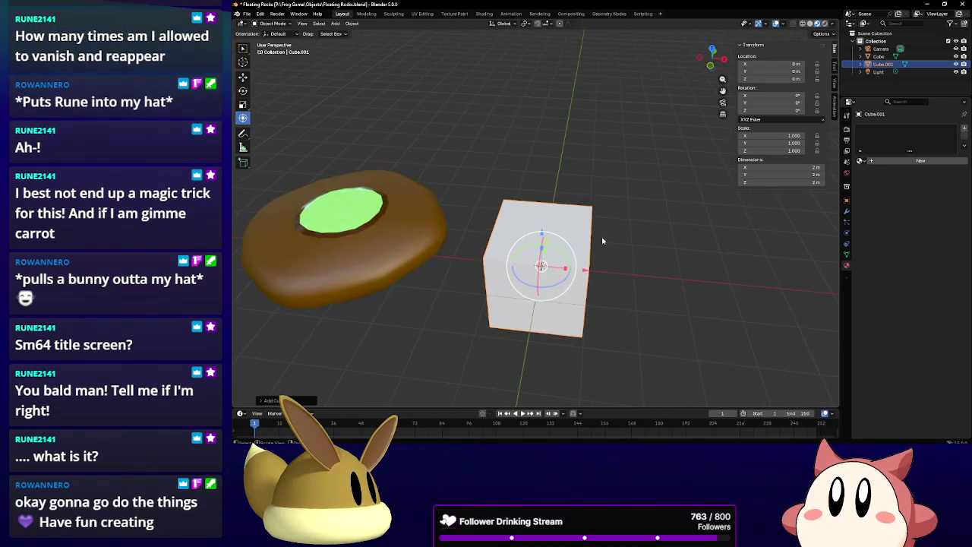
{"action": "left_click", "coordinate": [272, 23]}
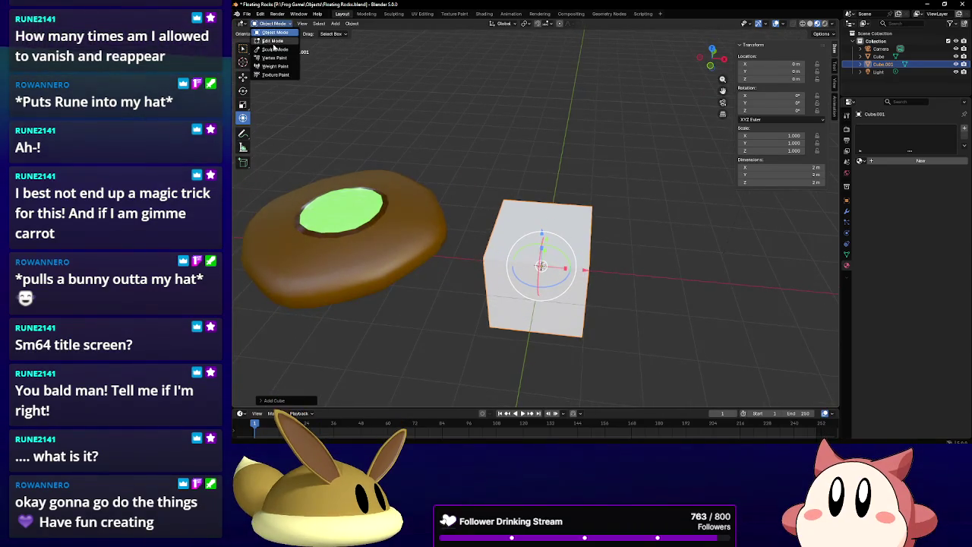
{"action": "left_click", "coordinate": [273, 42]}
Loop-cut the cube with Mirror Z enabled in the loop cut settings.
{"action": "left_click", "coordinate": [243, 218]}
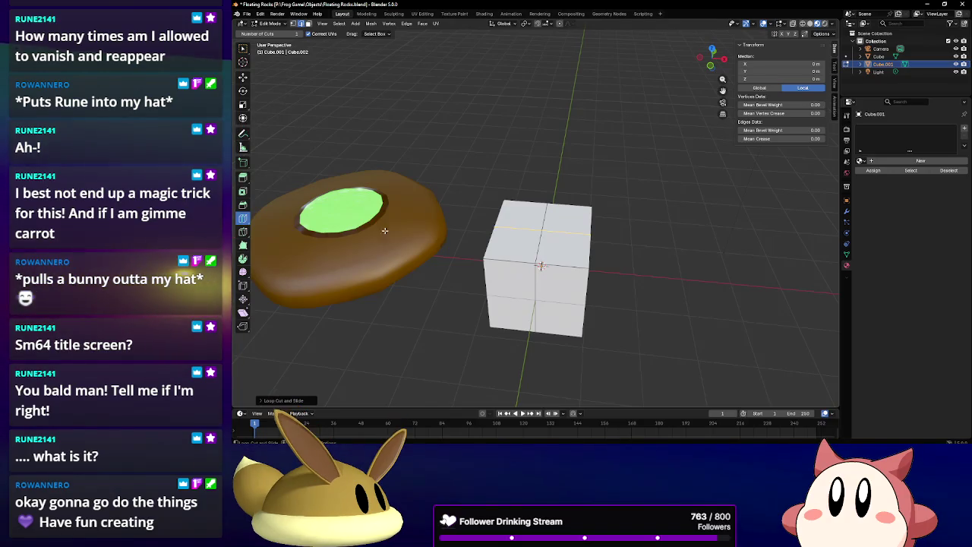
{"action": "left_click", "coordinate": [848, 116]}
{"action": "left_click", "coordinate": [954, 196]}
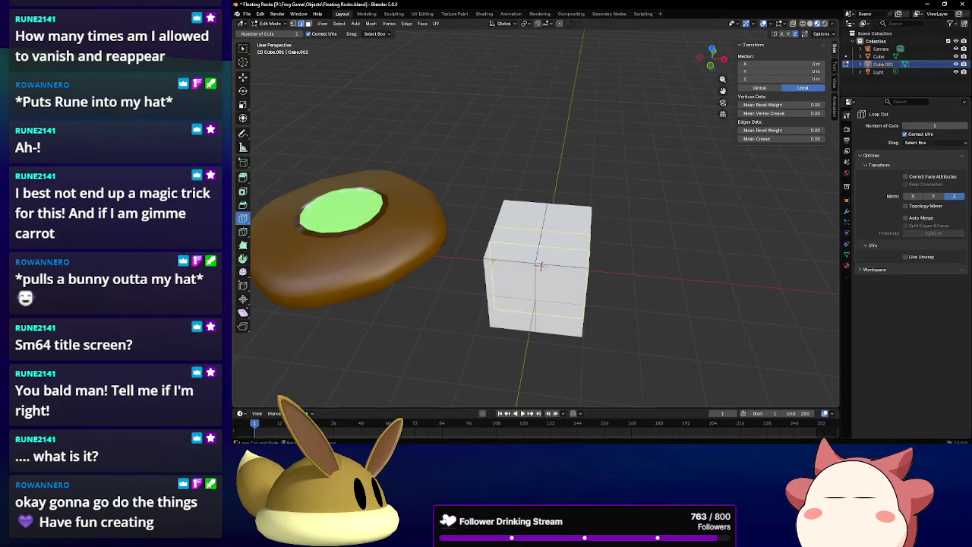
{"action": "left_click", "coordinate": [483, 293]}
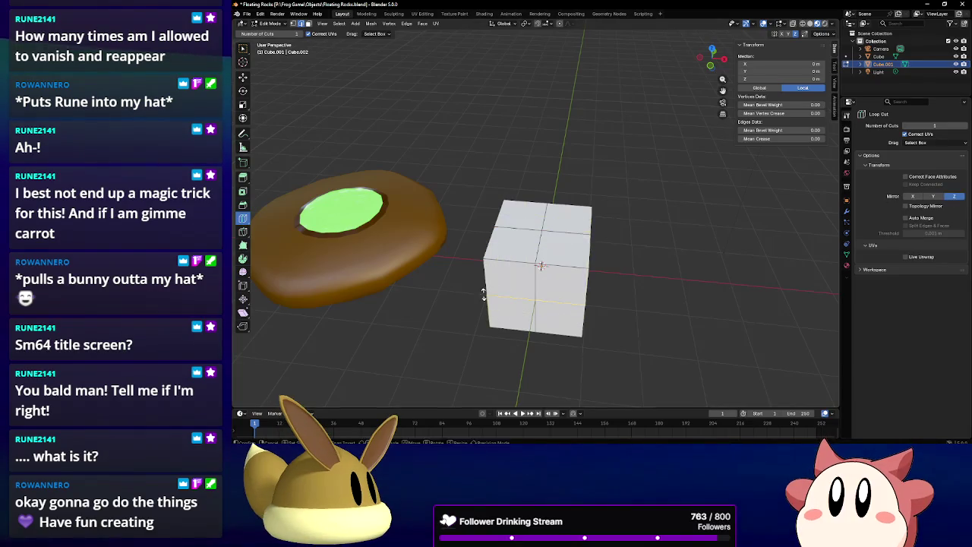
Pull the top centre vertex up into a point, making a 4.94 m tall crystal.
{"action": "left_click", "coordinate": [243, 119]}
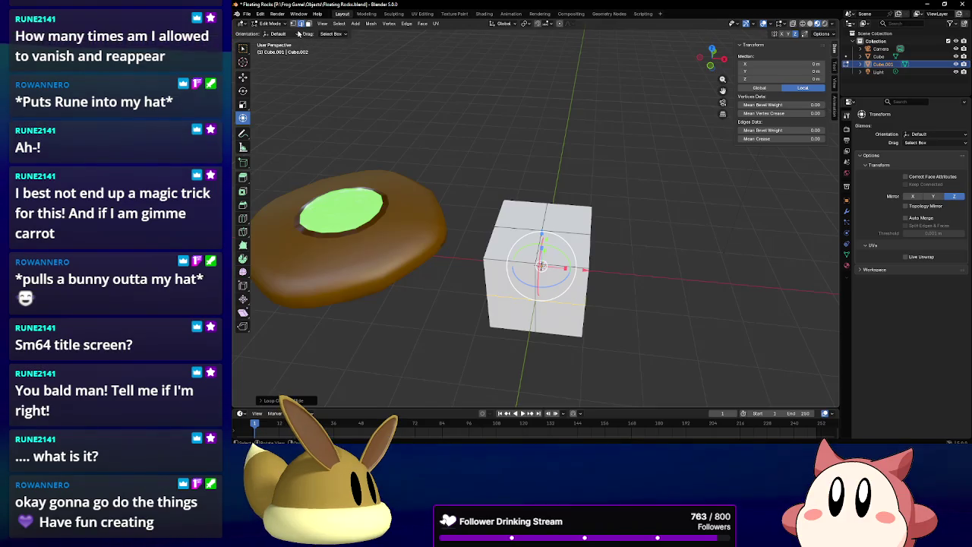
{"action": "left_click", "coordinate": [541, 210]}
{"action": "middle_click_drag", "start_coordinate": [540, 210], "coordinate": [538, 186]}
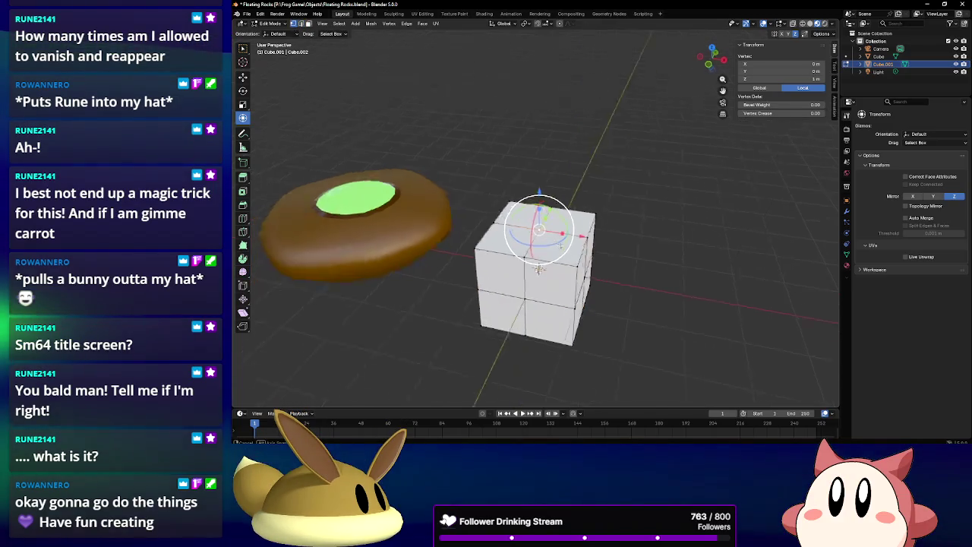
{"action": "left_click_drag", "start_coordinate": [539, 186], "coordinate": [509, 60]}
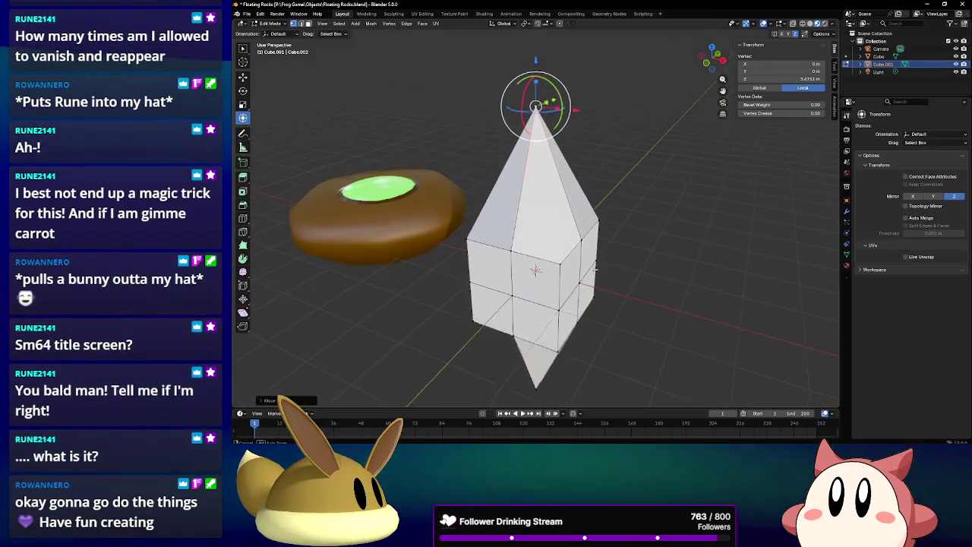
{"action": "mouse_move", "coordinate": [562, 250]}
{"action": "middle_mouse_down"}
{"action": "mouse_move", "coordinate": [591, 285]}
{"action": "mouse_move", "coordinate": [633, 230]}
{"action": "mouse_move", "coordinate": [623, 154]}
{"action": "mouse_move", "coordinate": [638, 254]}
{"action": "mouse_move", "coordinate": [611, 283]}
{"action": "middle_mouse_up"}
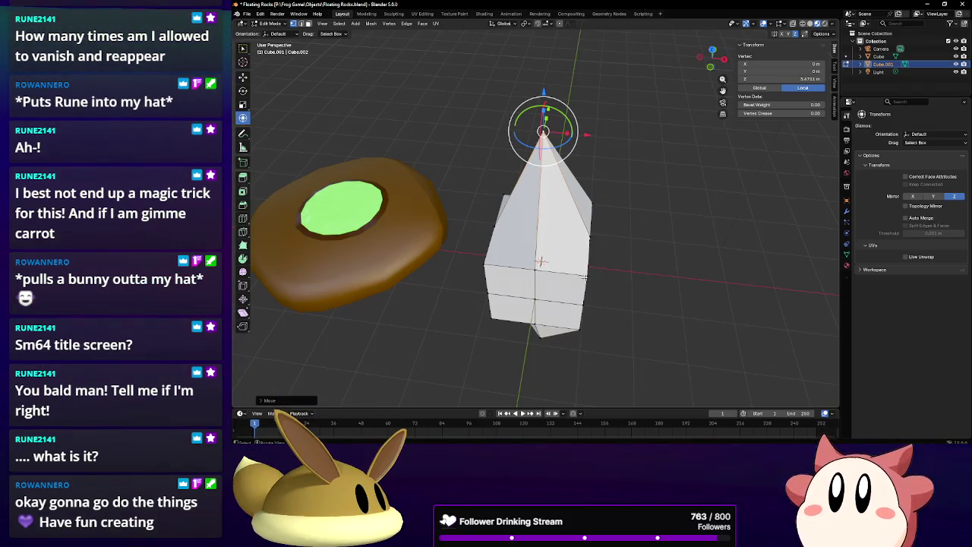
Try scaling the middle edge loop, cancel it, and return to Object Mode.
{"action": "left_click", "coordinate": [488, 266], "text": "alt"}
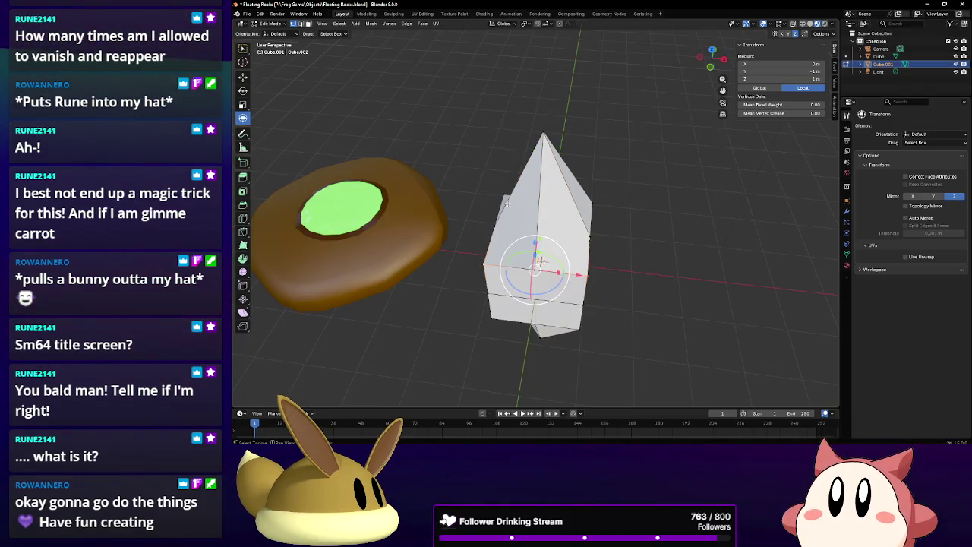
{"action": "key", "text": "s"}
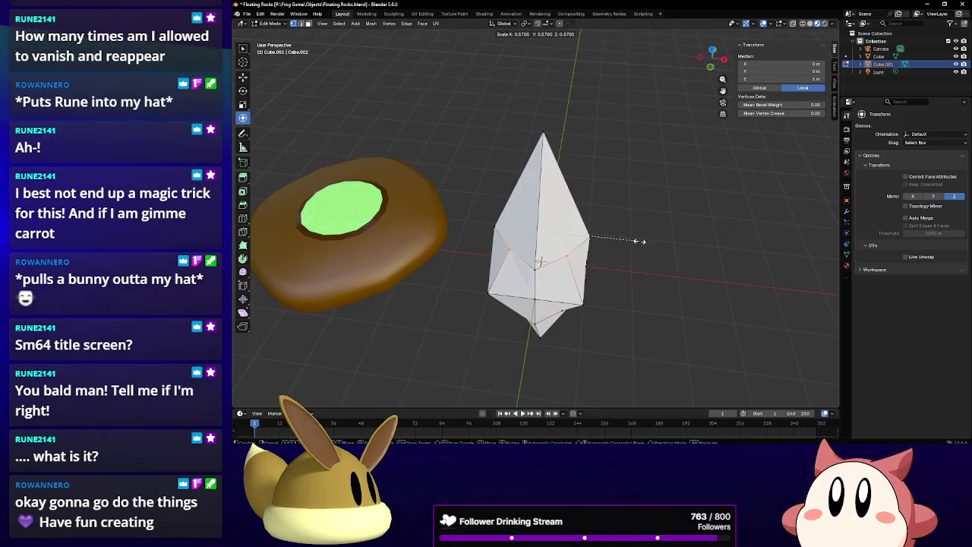
{"action": "key", "text": "Escape"}
{"action": "left_click", "coordinate": [270, 23]}
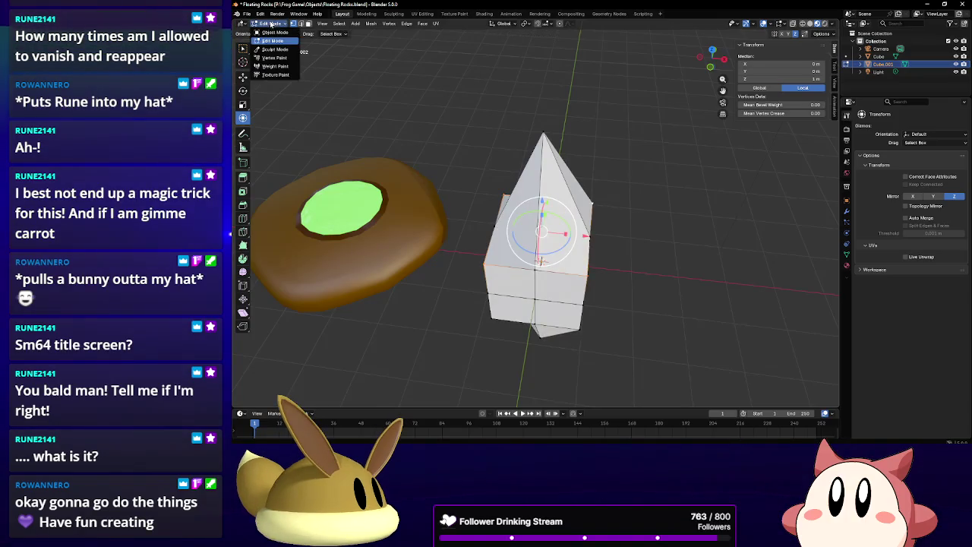
{"action": "left_click", "coordinate": [271, 32]}
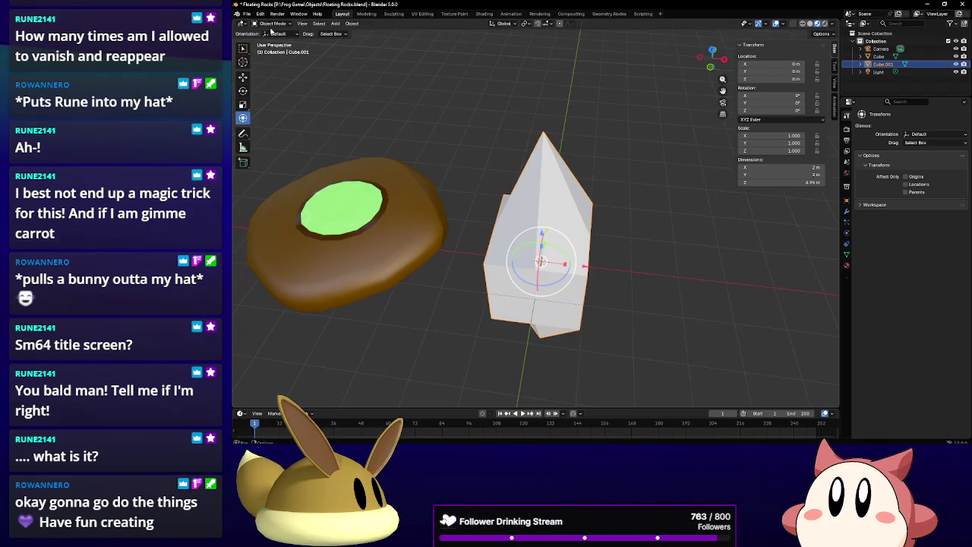
Delete the Cube.001 crystal, leaving only the rock, and bring up the Add menu.
{"action": "right_click", "coordinate": [528, 237]}
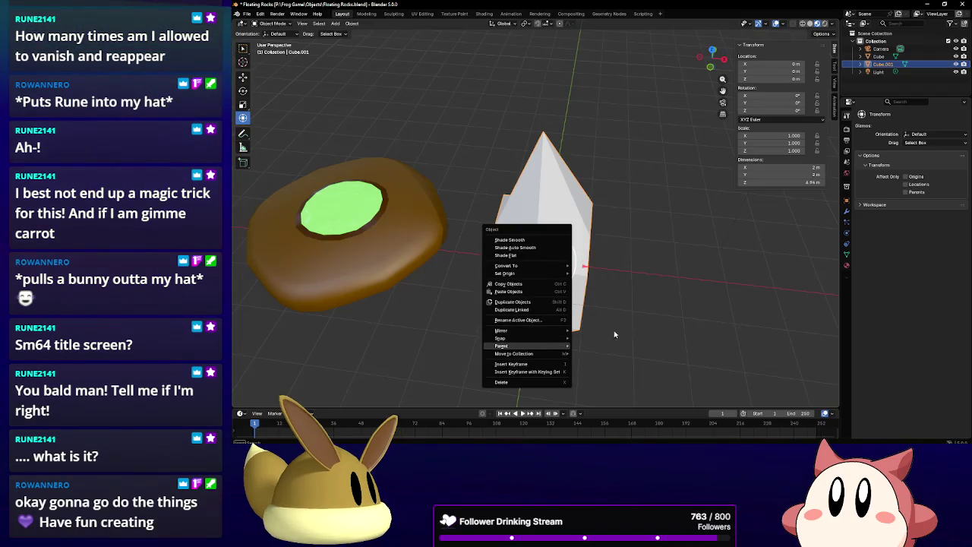
{"action": "left_click", "coordinate": [502, 381]}
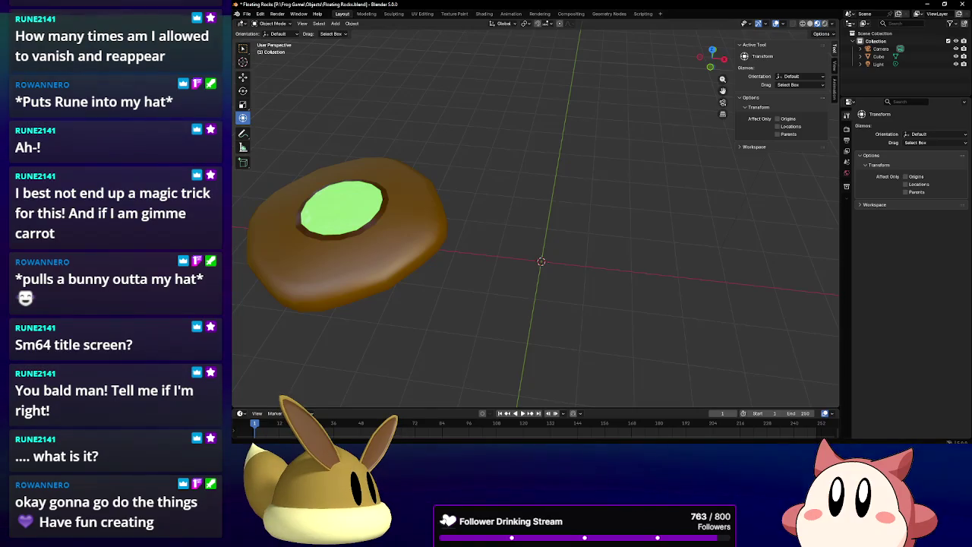
{"action": "middle_click_drag", "start_coordinate": [530, 246], "coordinate": [536, 243]}
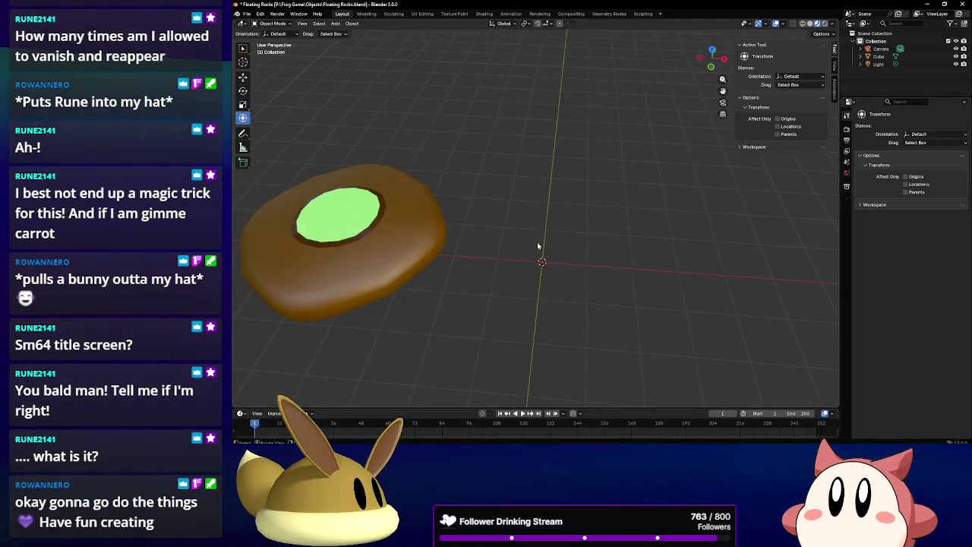
{"action": "key", "text": "shift+a"}
{"action": "mouse_move", "coordinate": [503, 245]}
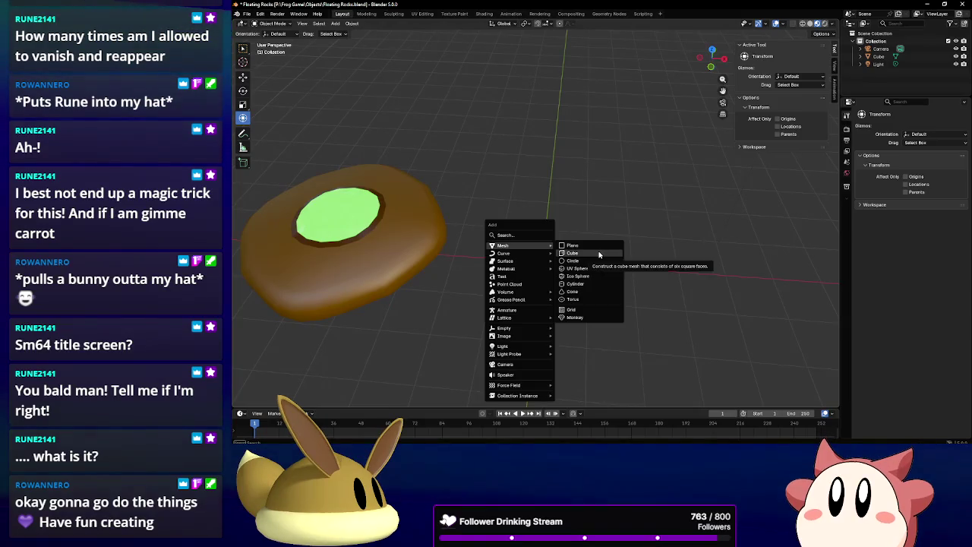
Add a fresh cube and rotate it 45° around Z.
{"action": "left_click", "coordinate": [599, 255]}
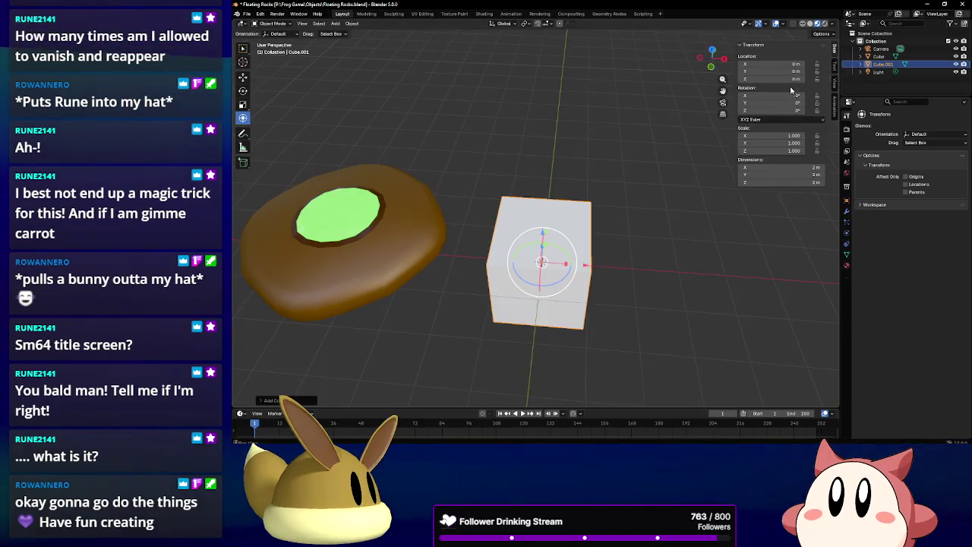
{"action": "left_click", "coordinate": [775, 110]}
{"action": "type", "text": "45"}
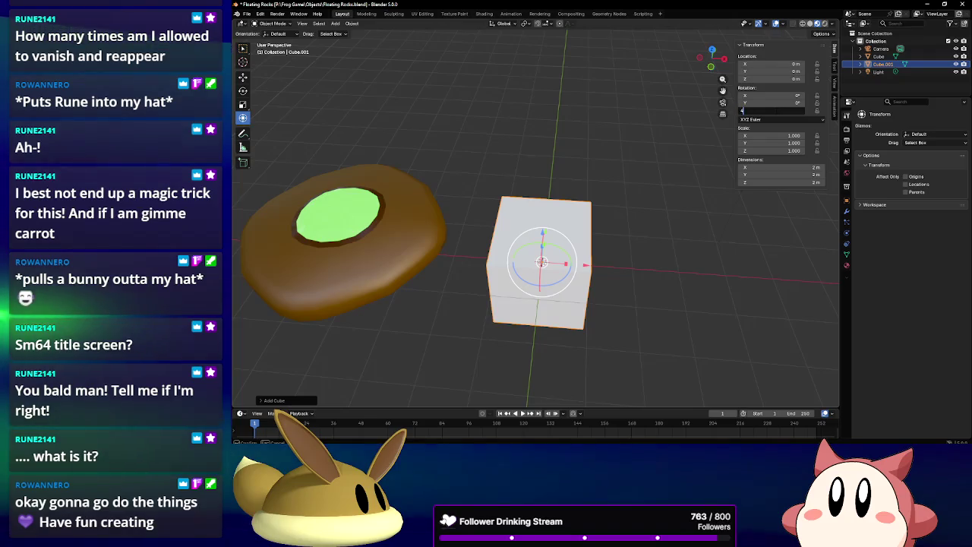
{"action": "key", "text": "Return"}
In Edit Mode, enable Mirror X, Y and Z and loop-cut across the cube's middle.
{"action": "left_click", "coordinate": [272, 24]}
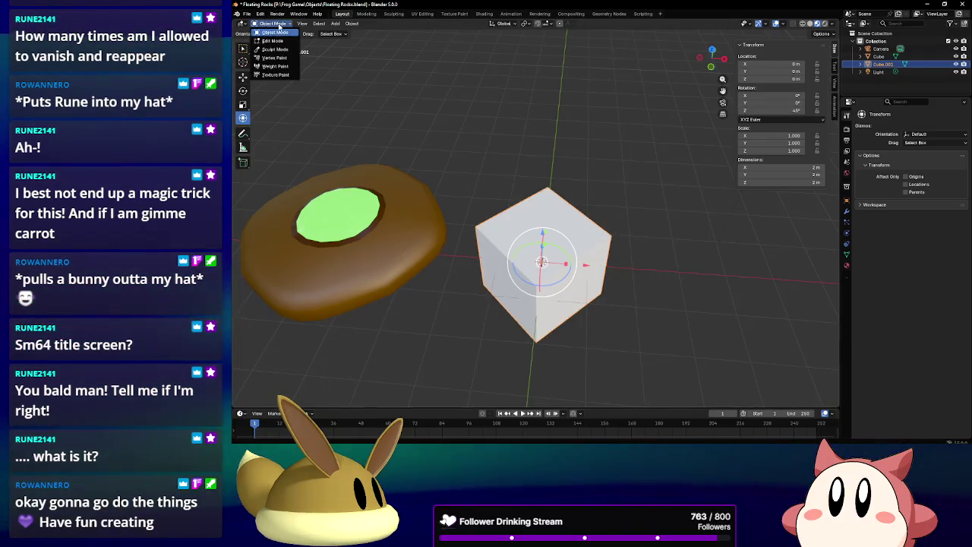
{"action": "left_click", "coordinate": [273, 42]}
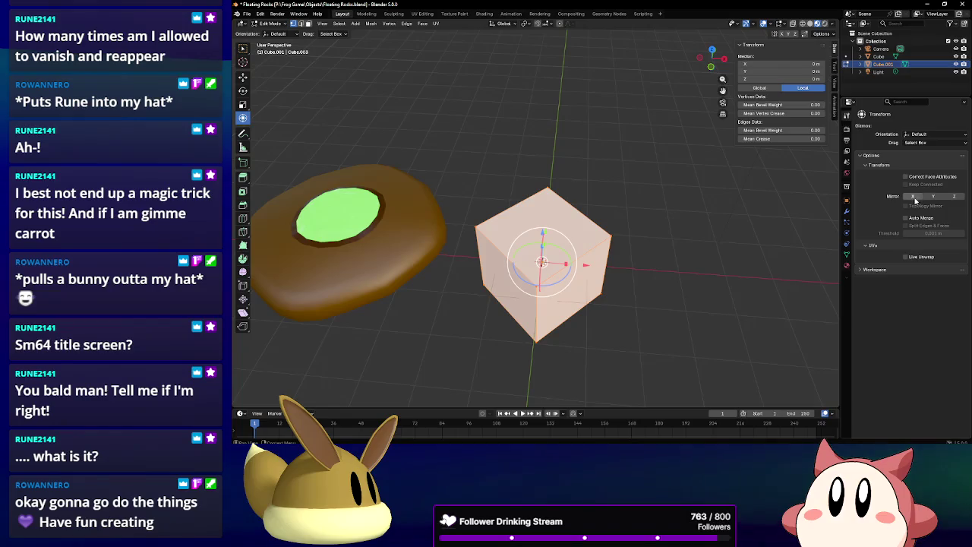
{"action": "left_click_drag", "start_coordinate": [915, 200], "coordinate": [955, 197]}
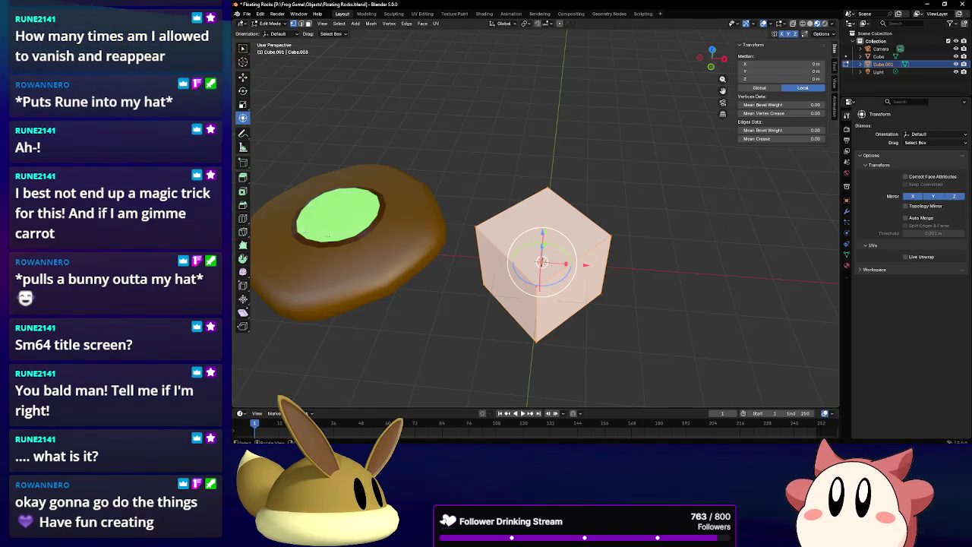
{"action": "left_click", "coordinate": [243, 218]}
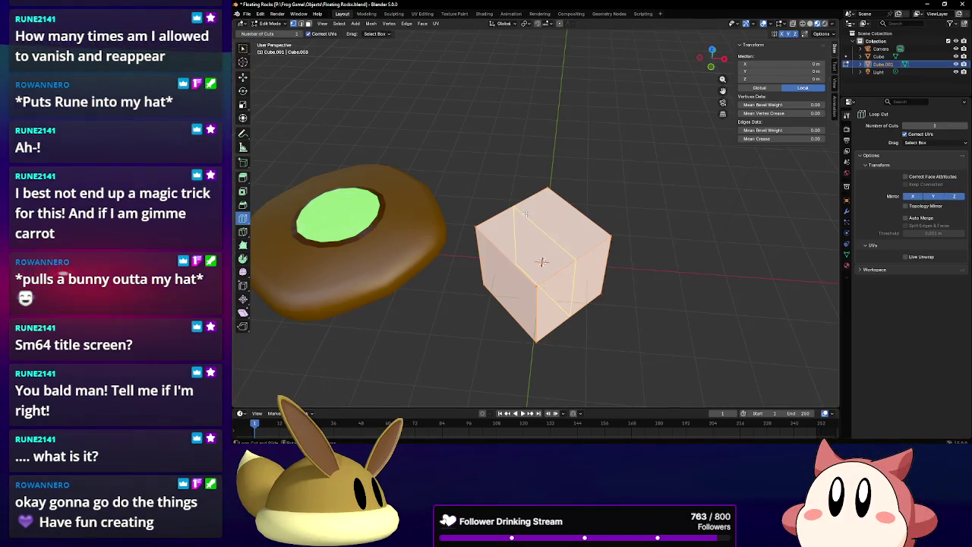
{"action": "left_click", "coordinate": [526, 214]}
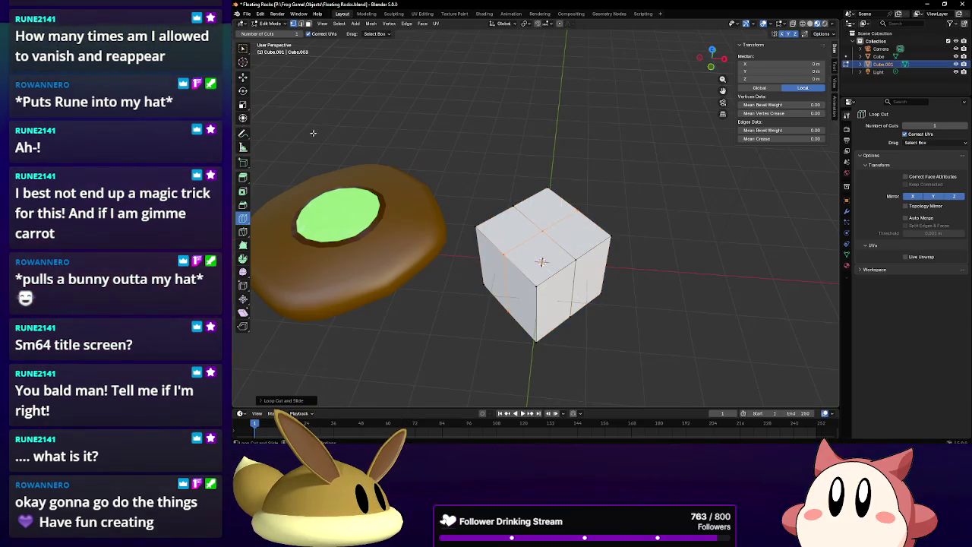
Raise the cube's top centre vertex about 2.57 m into a peak.
{"action": "left_click", "coordinate": [243, 117]}
{"action": "left_click", "coordinate": [542, 231]}
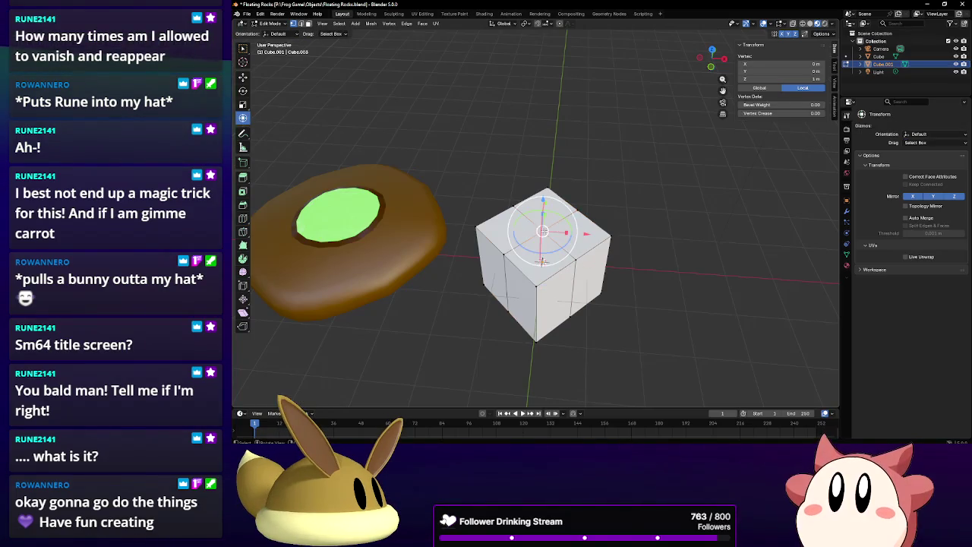
{"action": "middle_click_drag", "start_coordinate": [542, 231], "coordinate": [544, 179]}
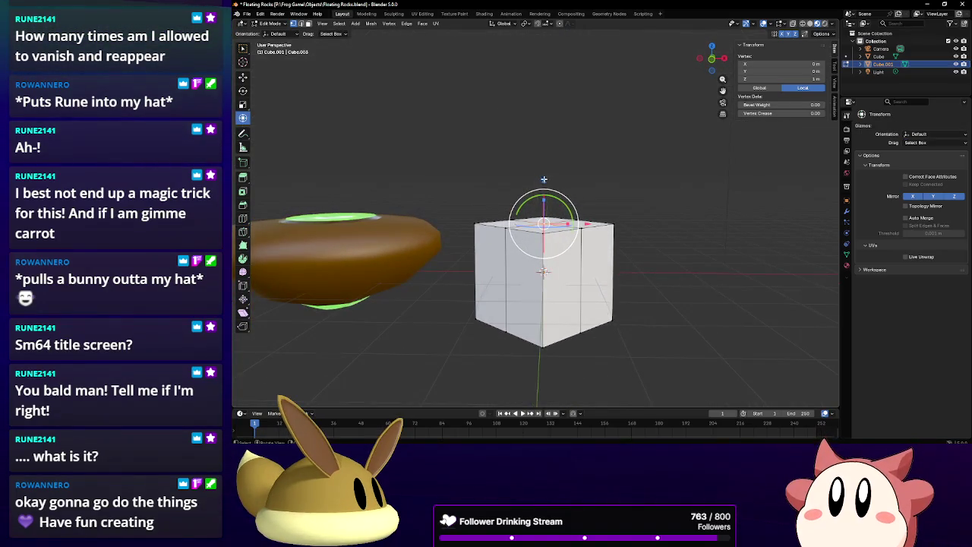
{"action": "left_click_drag", "start_coordinate": [544, 179], "coordinate": [549, 79]}
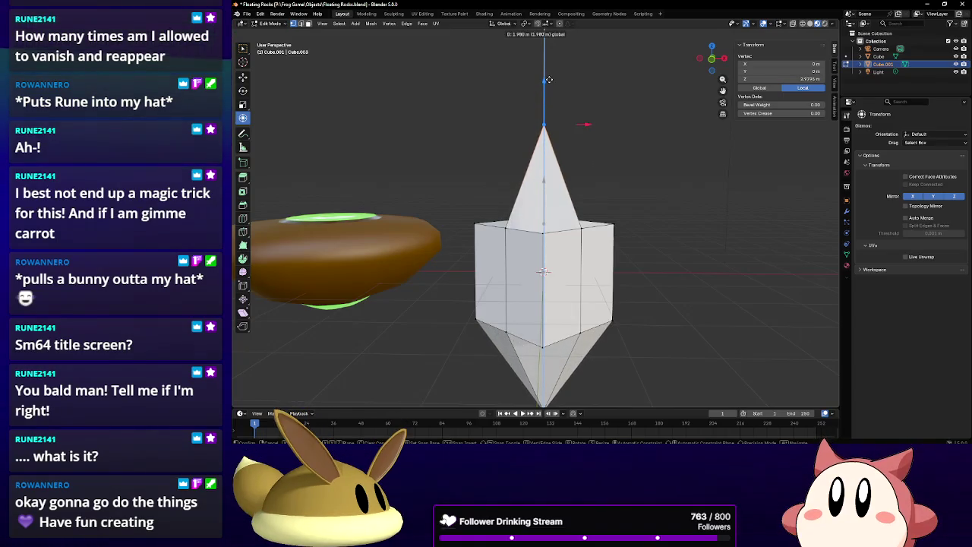
{"action": "right_click", "coordinate": [548, 79]}
{"action": "middle_click_drag", "start_coordinate": [548, 79], "coordinate": [585, 195]}
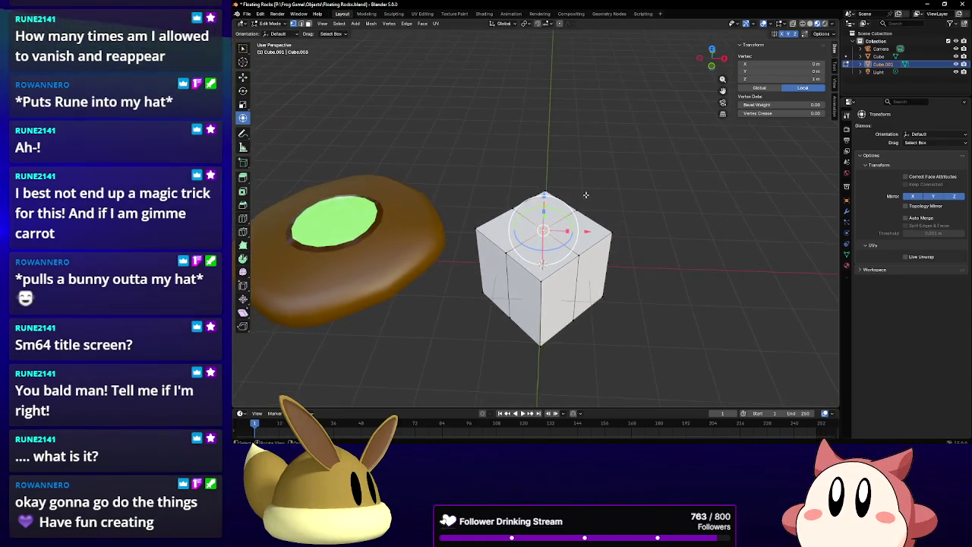
{"action": "left_click_drag", "start_coordinate": [544, 196], "coordinate": [541, 143]}
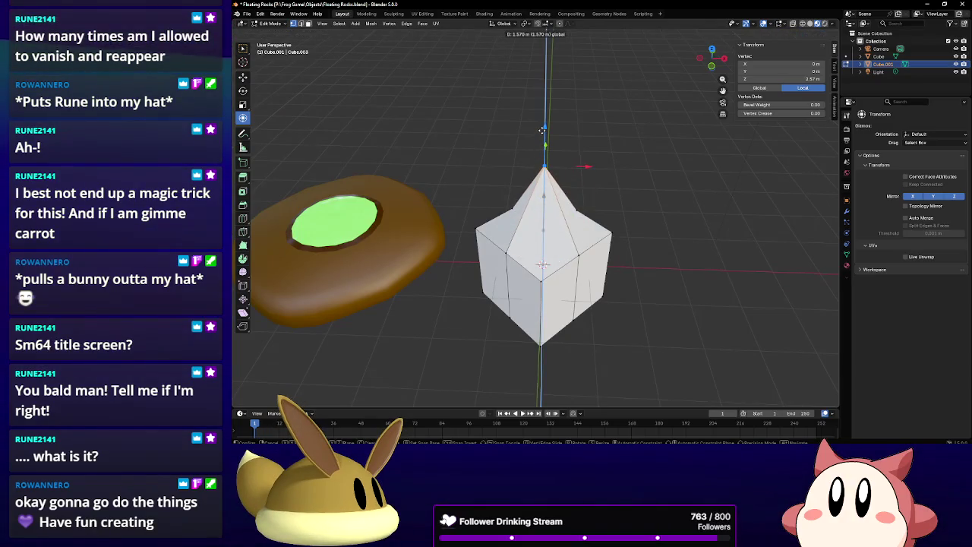
Cancel the peak, save the file, and set the cube's Z rotation to 45° in Object Mode.
{"action": "key", "text": "Escape"}
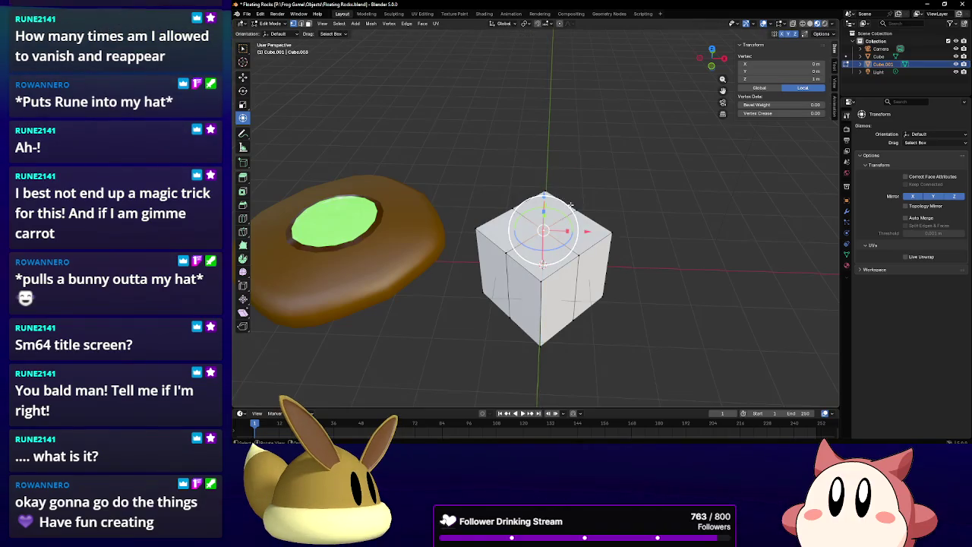
{"action": "left_click", "coordinate": [546, 194]}
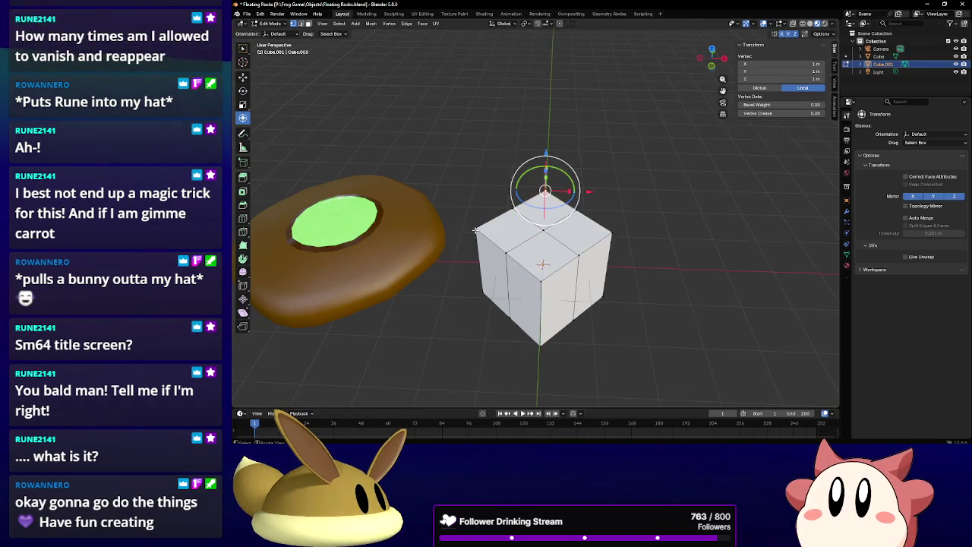
{"action": "key", "text": "ctrl+s"}
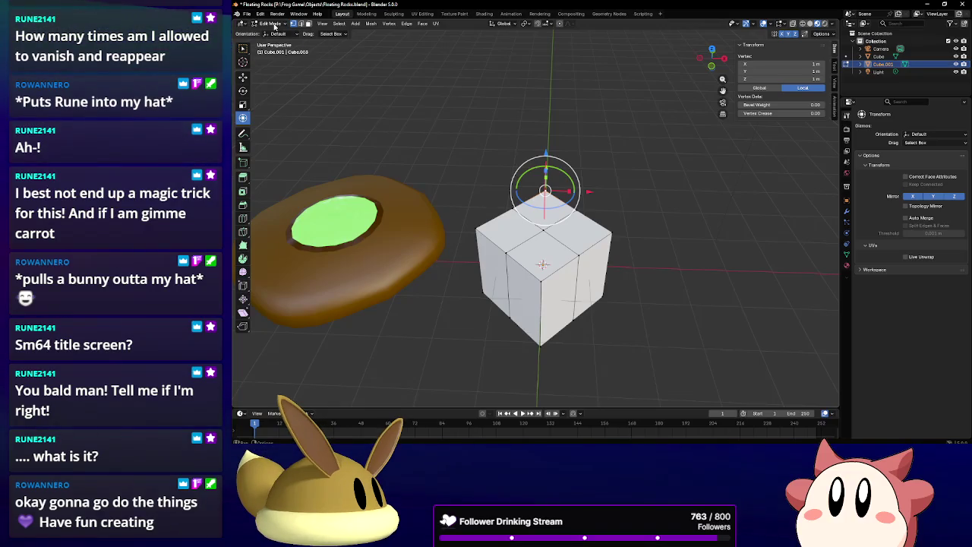
{"action": "left_click", "coordinate": [271, 32]}
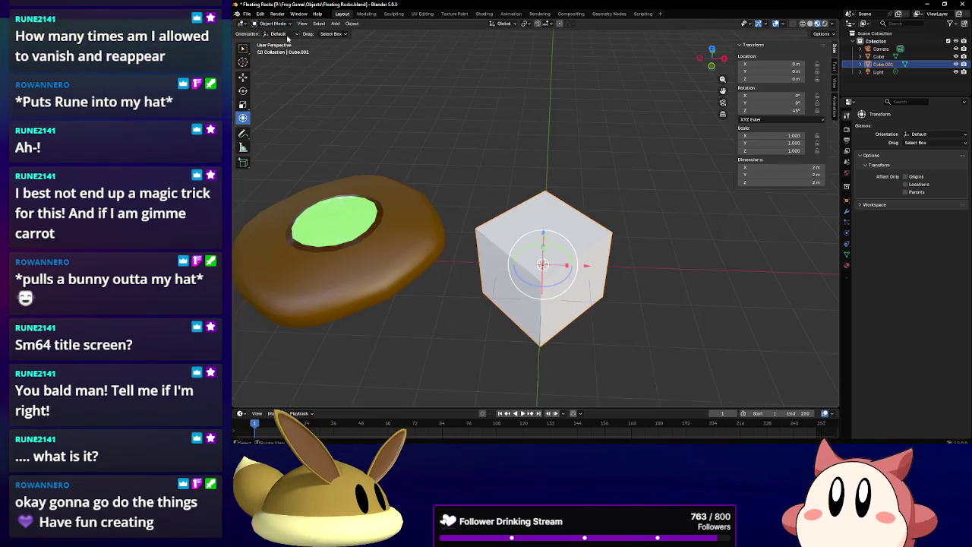
{"action": "left_click", "coordinate": [770, 110]}
{"action": "type", "text": "45"}
{"action": "key", "text": "Return"}
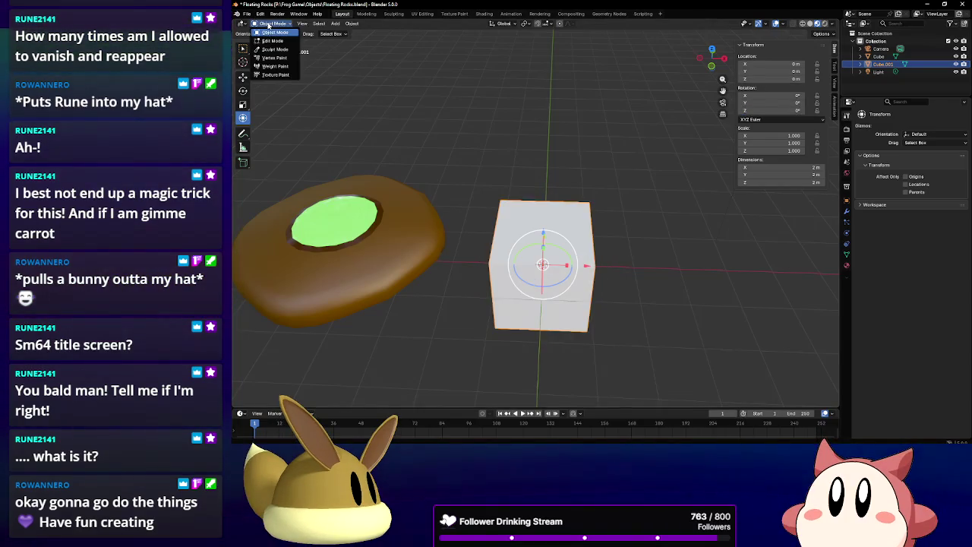
Return to Edit Mode on the flat-topped looped box, switch to face select, and select the whole mesh.
{"action": "left_click", "coordinate": [272, 40]}
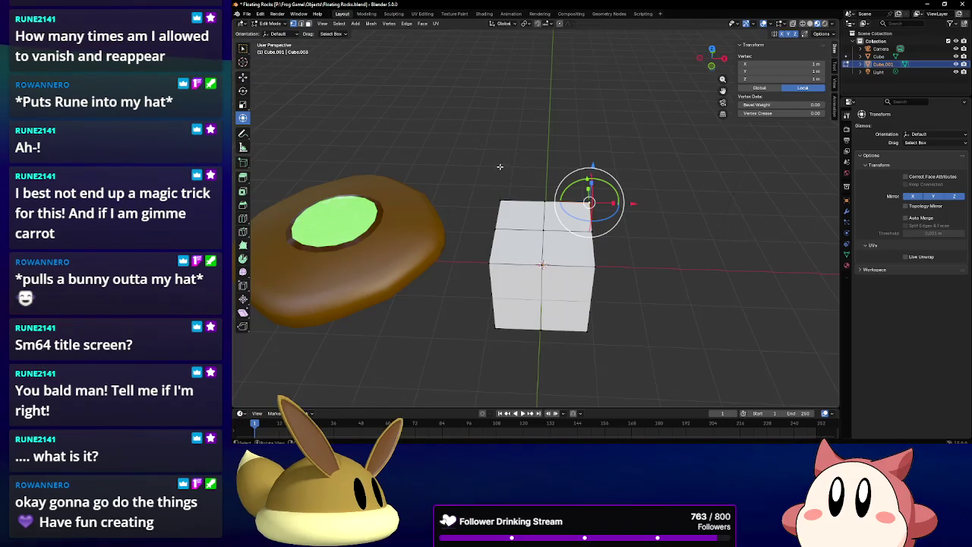
{"action": "key", "text": "a"}
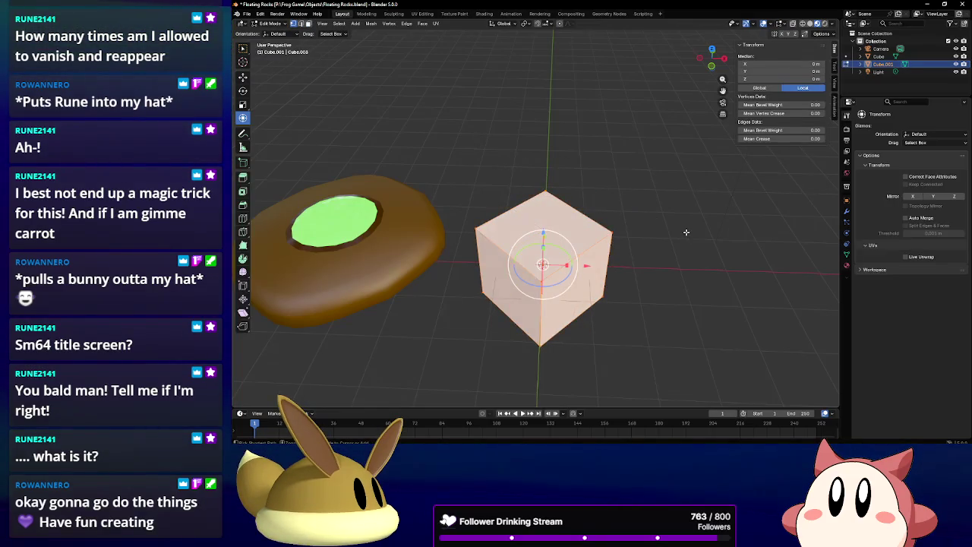
{"action": "key", "text": "Tab"}
{"action": "key", "text": "ctrl+z"}
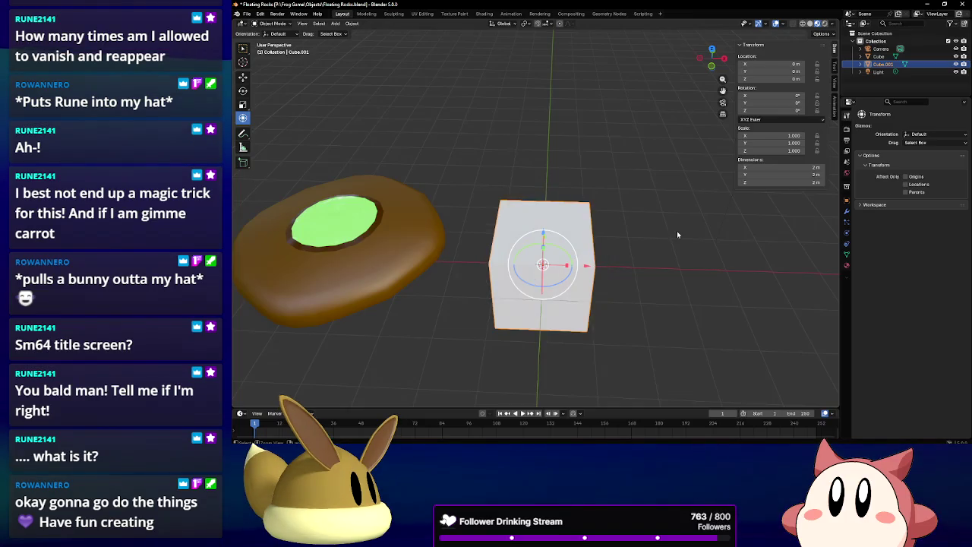
{"action": "left_click", "coordinate": [270, 23]}
{"action": "left_click", "coordinate": [269, 39]}
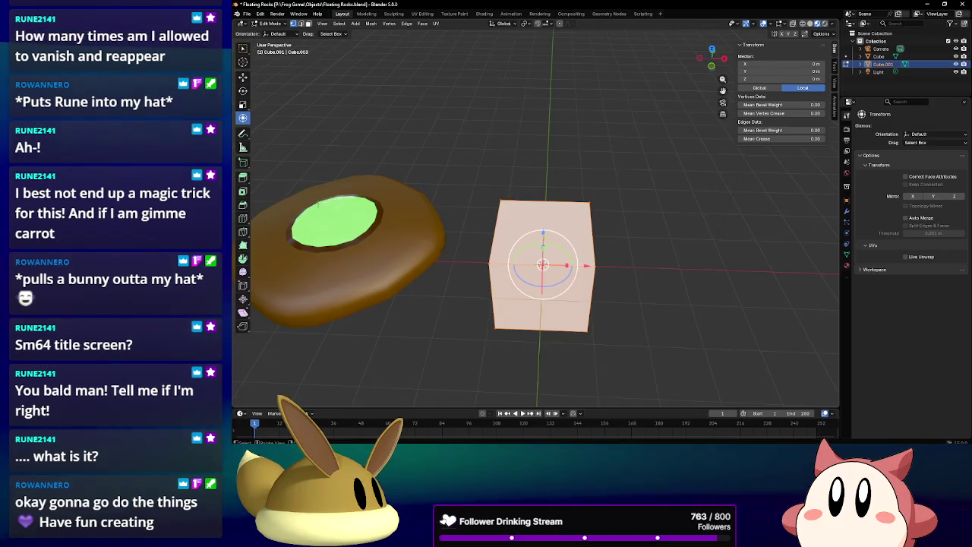
{"action": "key", "text": "alt+a"}
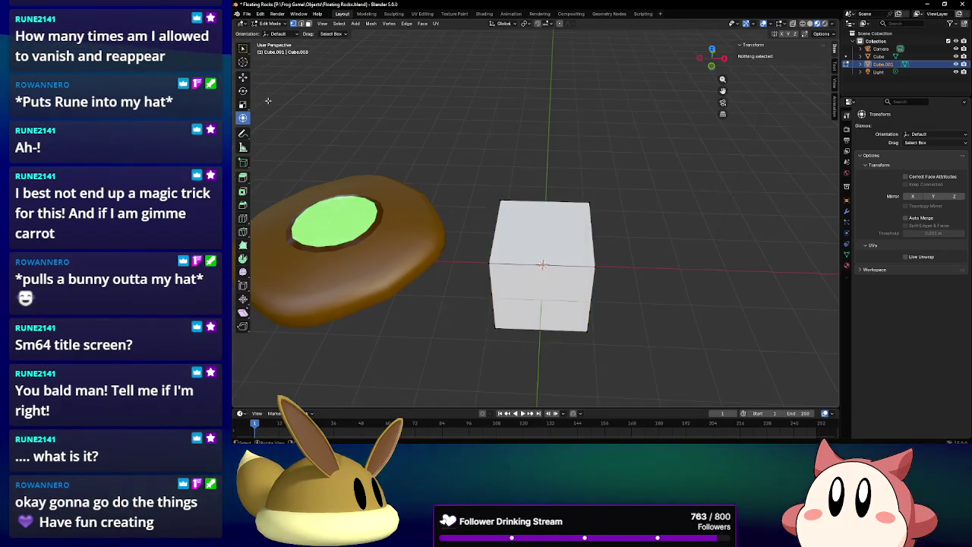
{"action": "left_click", "coordinate": [308, 24]}
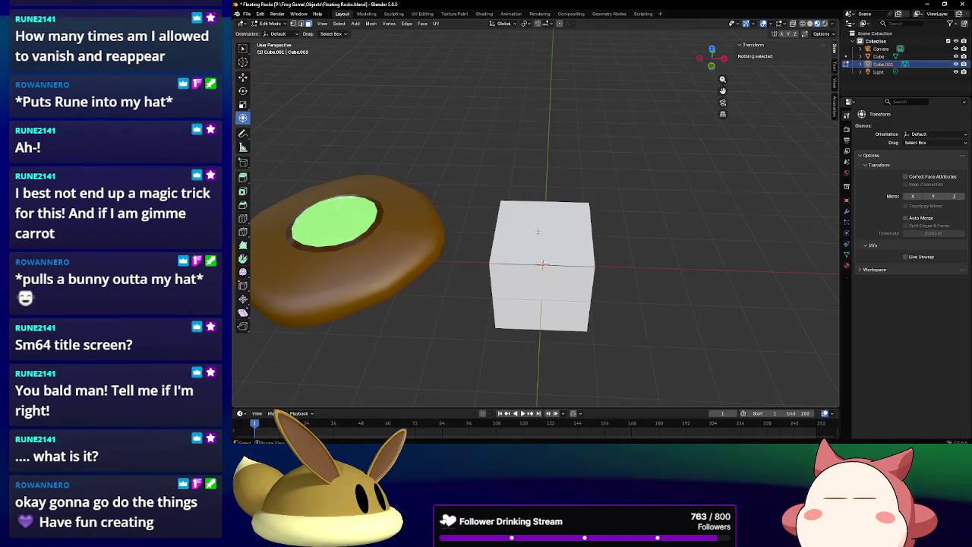
{"action": "left_click", "coordinate": [543, 204]}
{"action": "middle_click_drag", "start_coordinate": [543, 204], "coordinate": [679, 118]}
{"action": "key", "text": "a"}
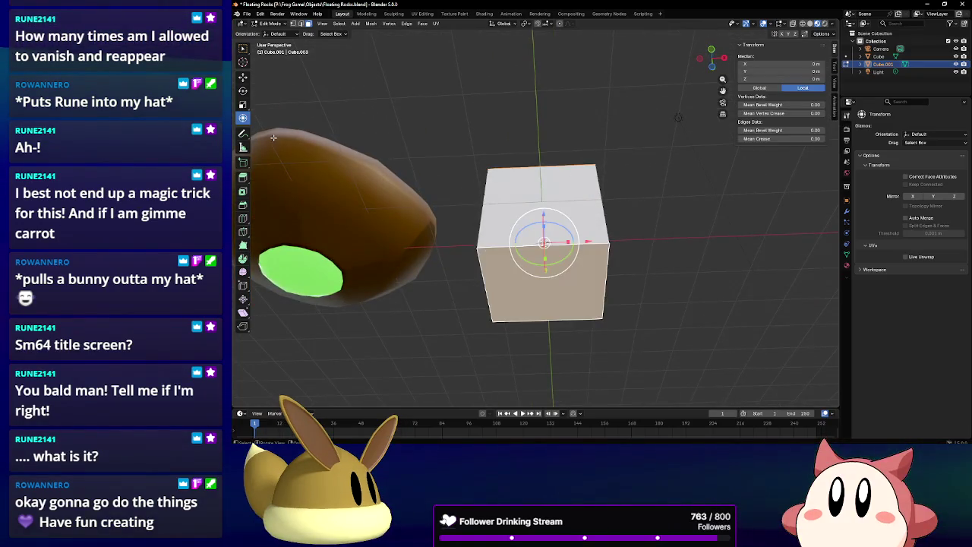
Inset the cube's top face with X mirroring and shrink the inset face.
{"action": "left_click", "coordinate": [243, 192]}
{"action": "left_click_drag", "start_coordinate": [559, 250], "coordinate": [538, 244]}
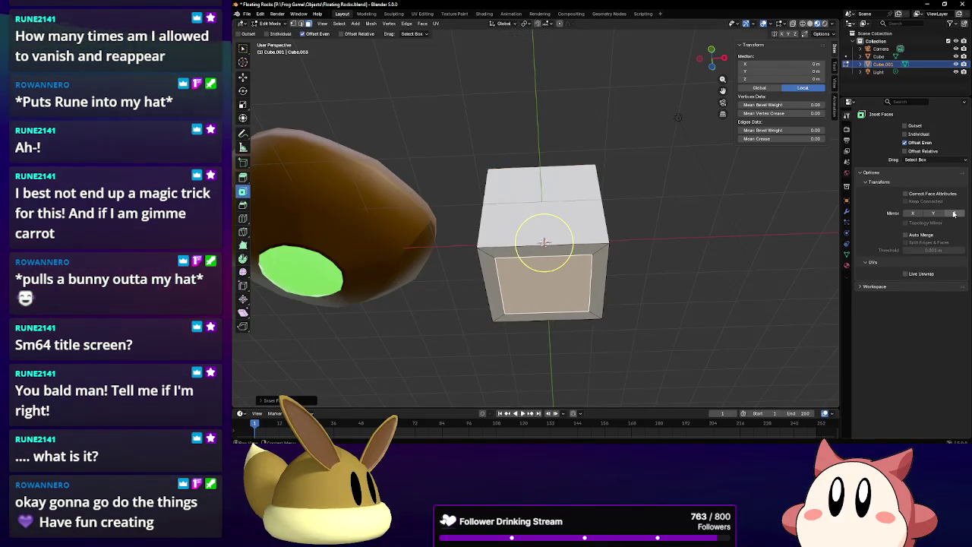
{"action": "left_click", "coordinate": [913, 213]}
{"action": "middle_click_drag", "start_coordinate": [544, 182], "coordinate": [545, 243]}
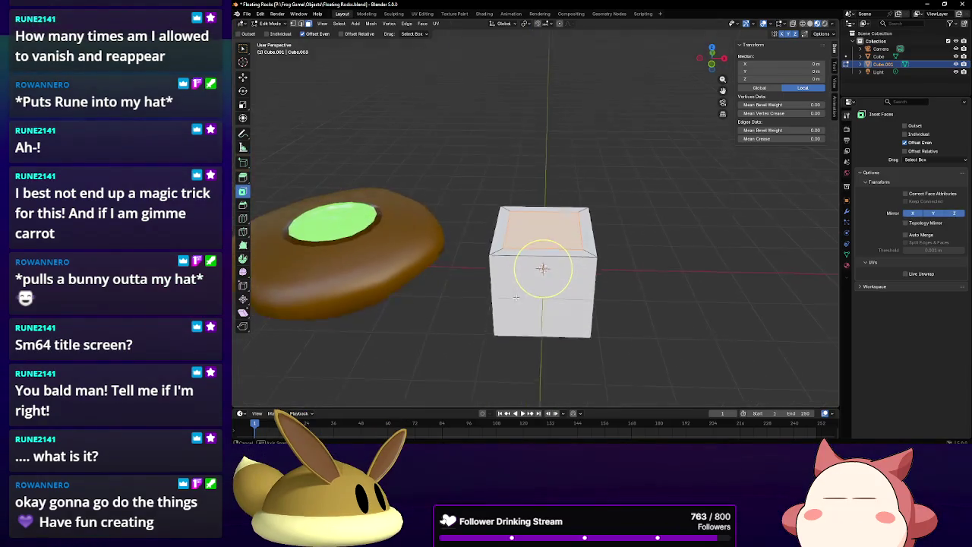
{"action": "key", "text": "s"}
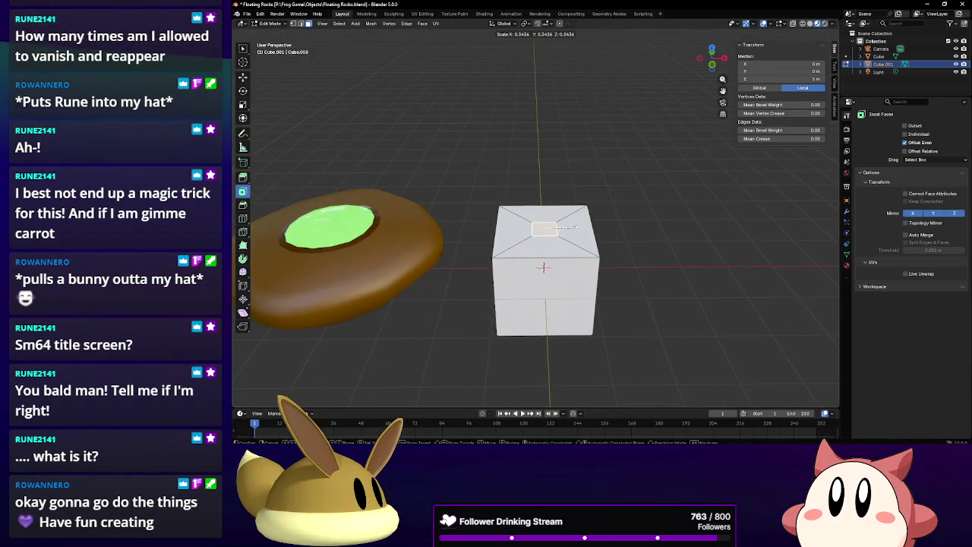
{"action": "left_click", "coordinate": [545, 228]}
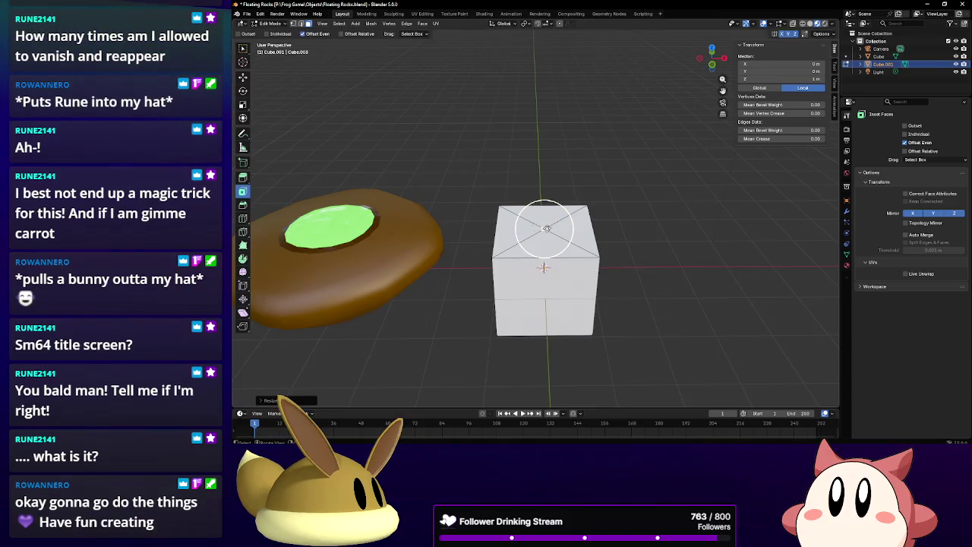
{"action": "left_click", "coordinate": [243, 118]}
{"action": "scroll", "coordinate": [546, 251], "scroll_direction": "up", "scroll_amount": 2}
Scale the top face again and move it straight up along Z into a spike.
{"action": "key", "text": "s"}
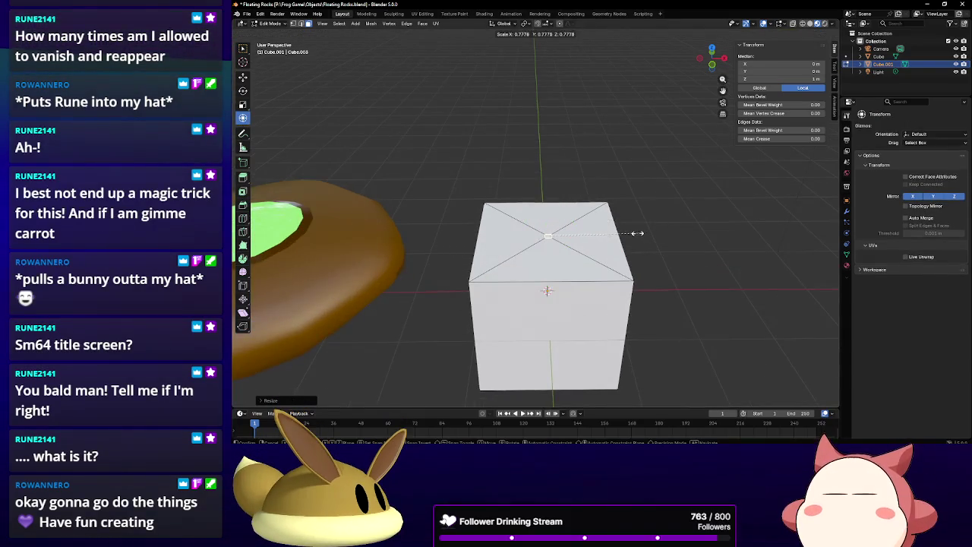
{"action": "left_click", "coordinate": [592, 234]}
{"action": "key", "text": "g"}
{"action": "key", "text": "z"}
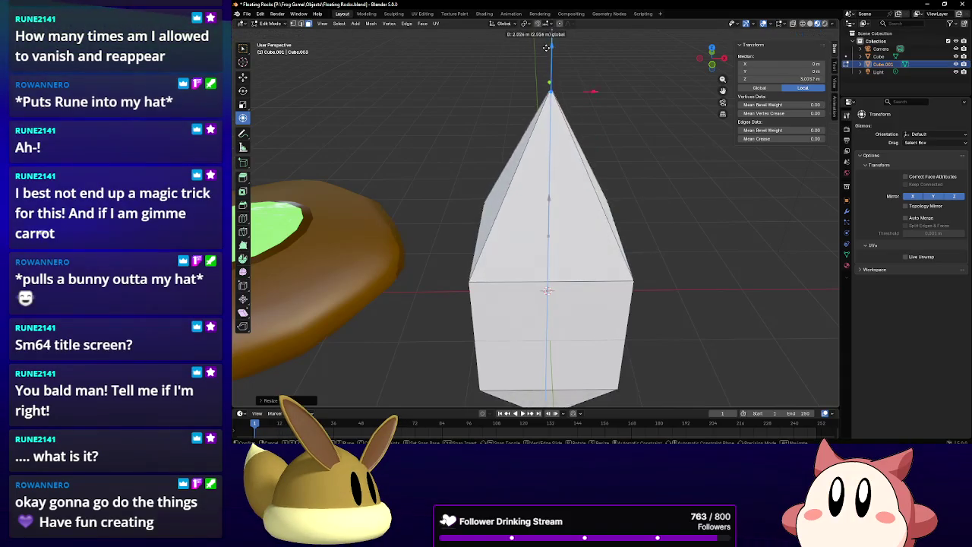
{"action": "left_click", "coordinate": [593, 62]}
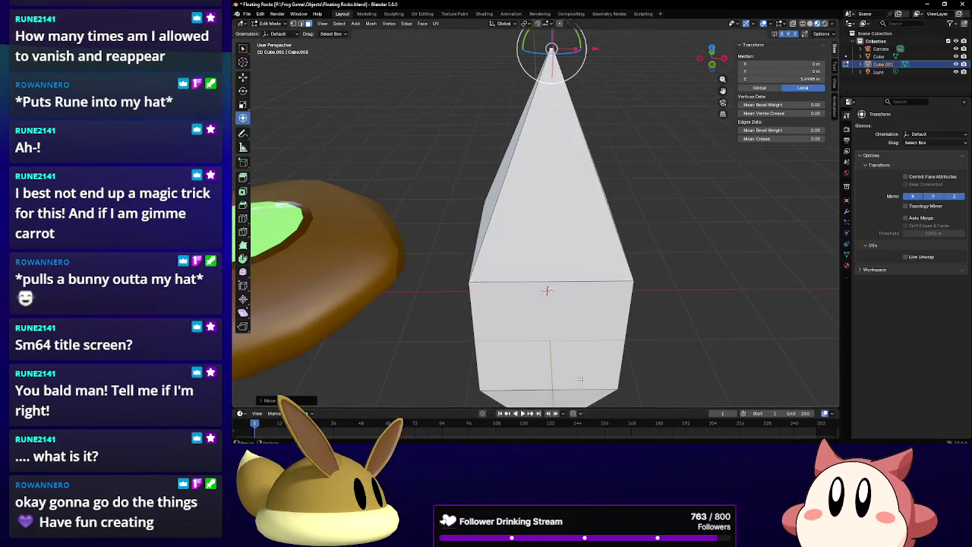
{"action": "scroll", "coordinate": [600, 256], "scroll_direction": "down", "scroll_amount": 3}
{"action": "middle_click_drag", "start_coordinate": [600, 256], "coordinate": [547, 234]}
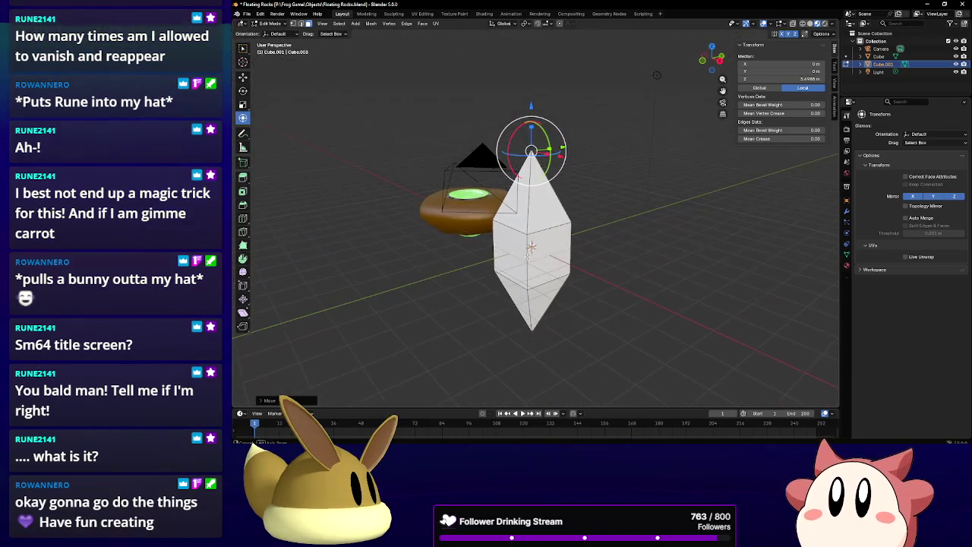
{"action": "middle_click_drag", "start_coordinate": [527, 257], "coordinate": [572, 283]}
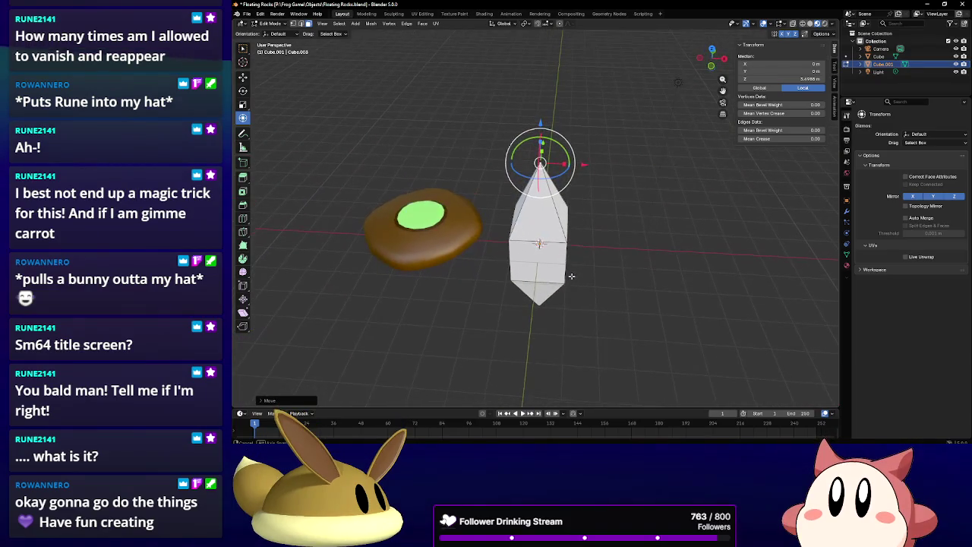
Assign the existing green FR Gem material to the crystal spike.
{"action": "left_click", "coordinate": [846, 263]}
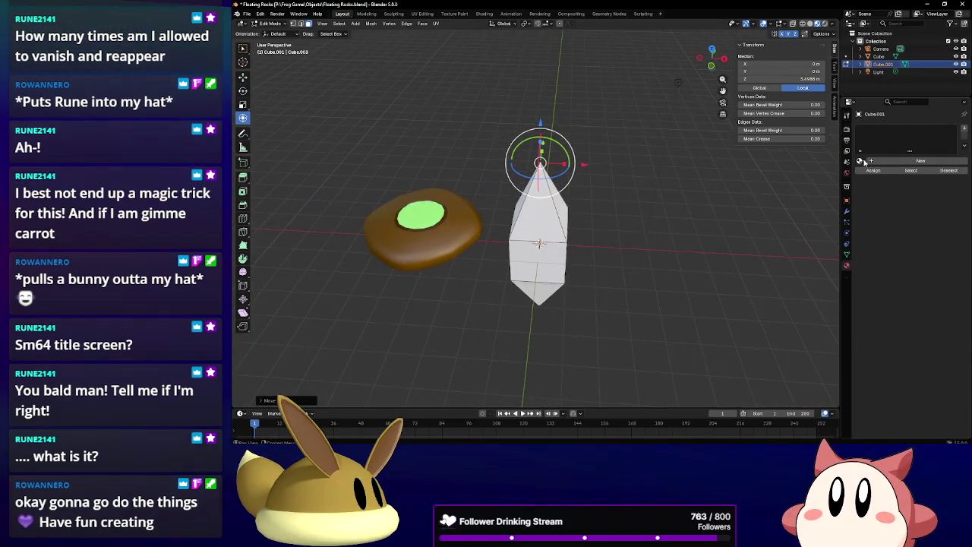
{"action": "left_click", "coordinate": [860, 161]}
{"action": "left_click", "coordinate": [879, 188]}
{"action": "middle_click_drag", "start_coordinate": [824, 211], "coordinate": [640, 280]}
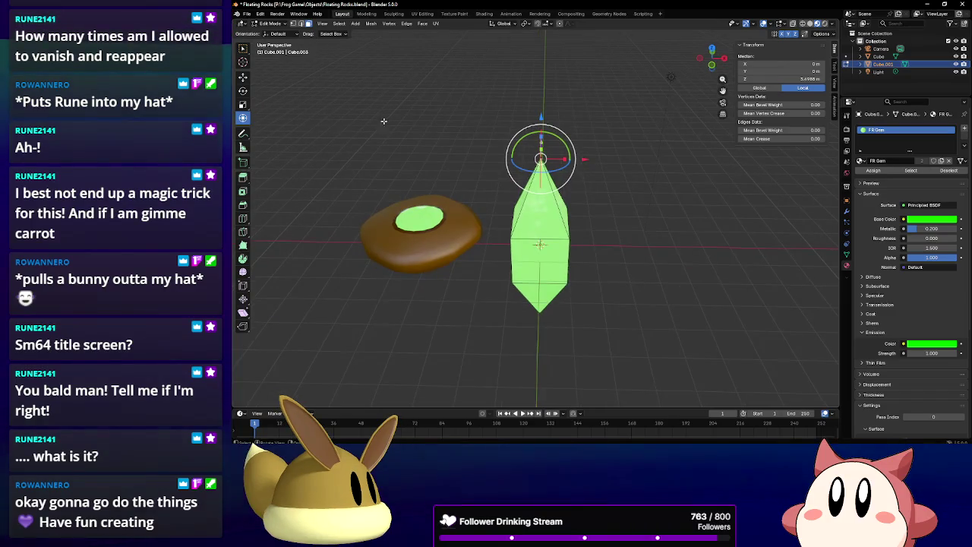
Select the spike's middle ring of vertices.
{"action": "left_click", "coordinate": [569, 240]}
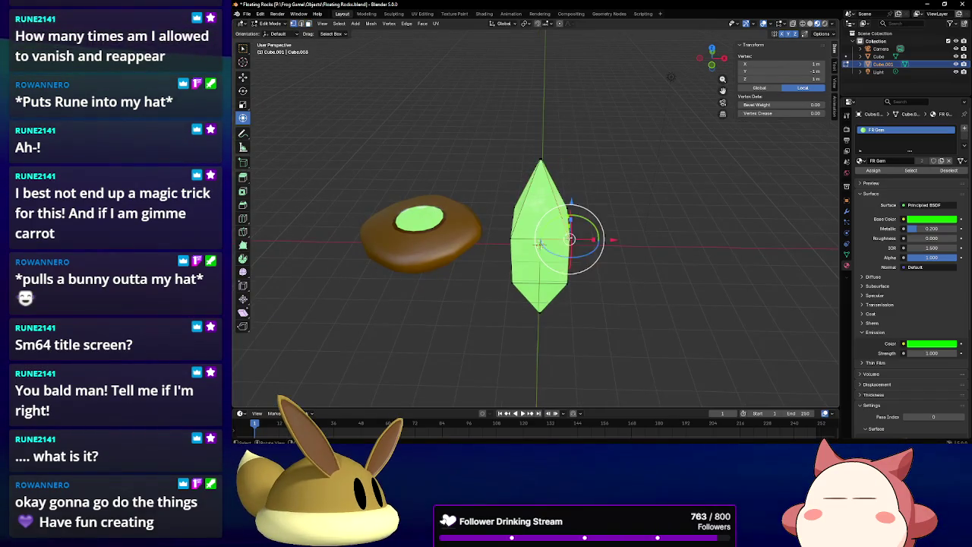
{"action": "left_click", "coordinate": [539, 243]}
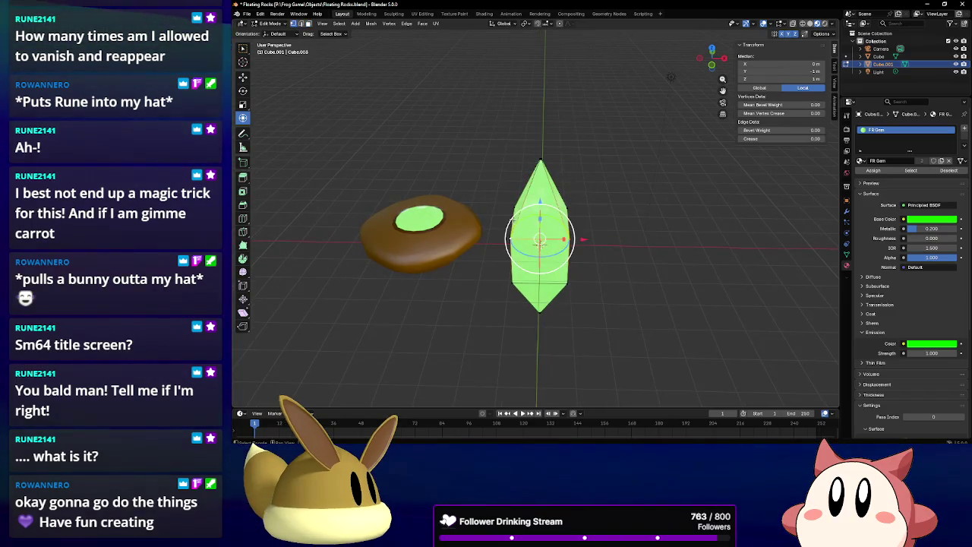
{"action": "left_click", "coordinate": [565, 206], "text": "shift"}
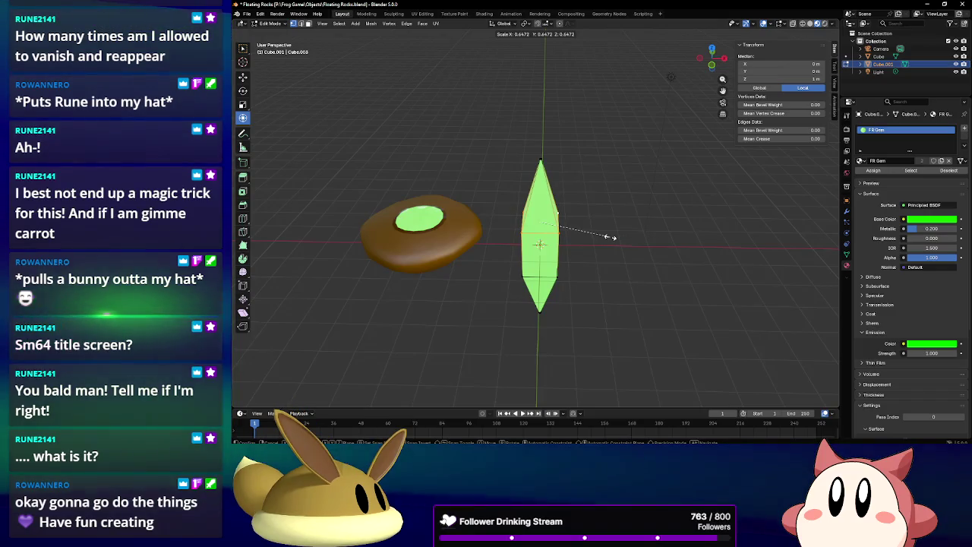
Cancel the scaling and loop-cut a new edge loop around the crystal's middle.
{"action": "key", "text": "Escape"}
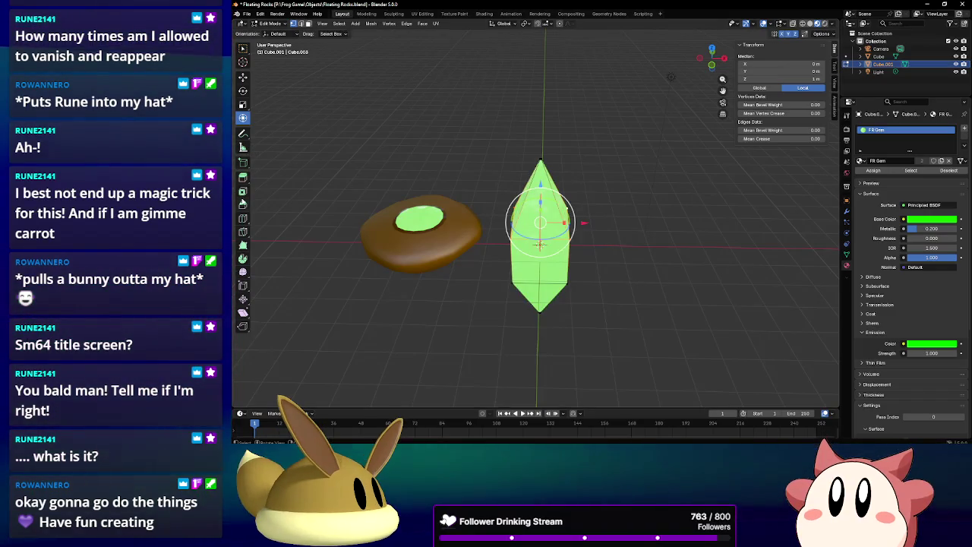
{"action": "left_click", "coordinate": [243, 191]}
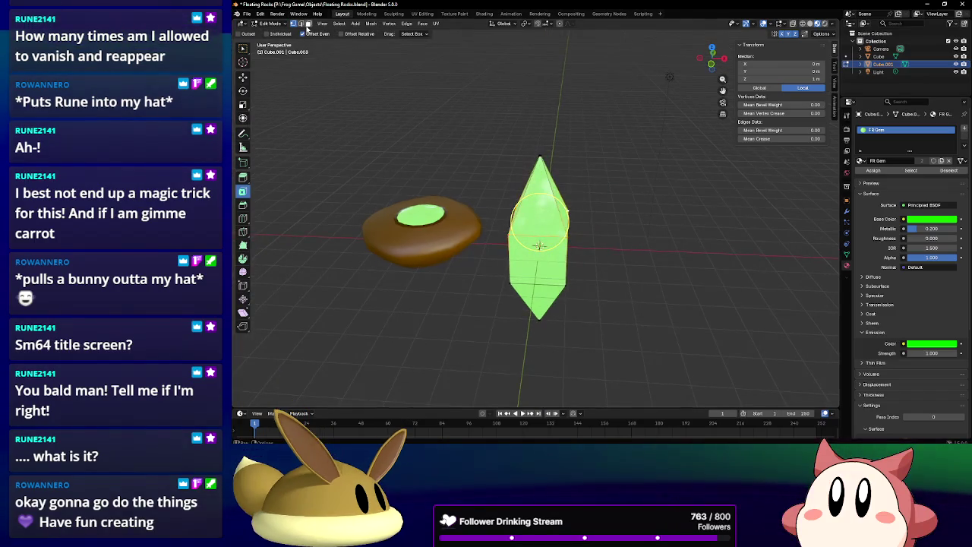
{"action": "left_click", "coordinate": [475, 167]}
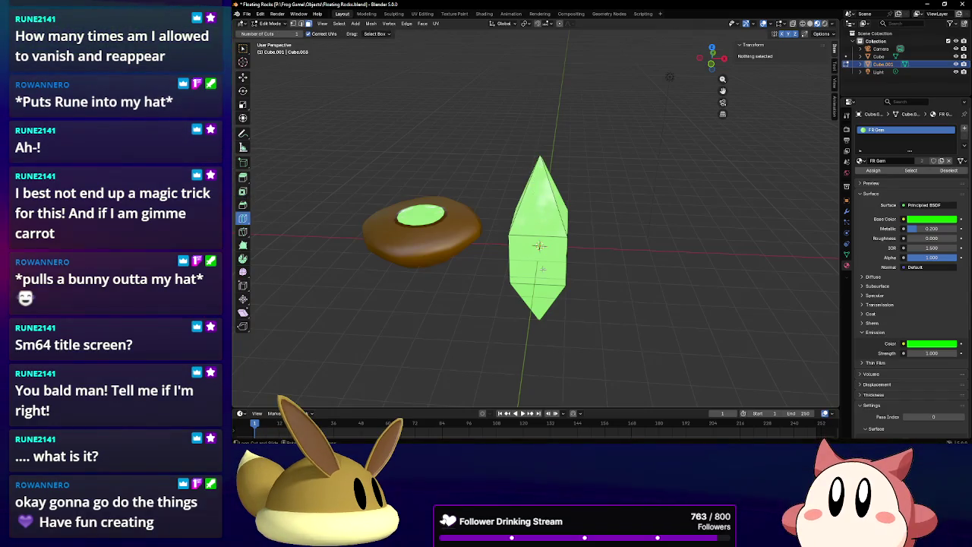
{"action": "left_click", "coordinate": [541, 272]}
{"action": "middle_click_drag", "start_coordinate": [541, 271], "coordinate": [527, 281]}
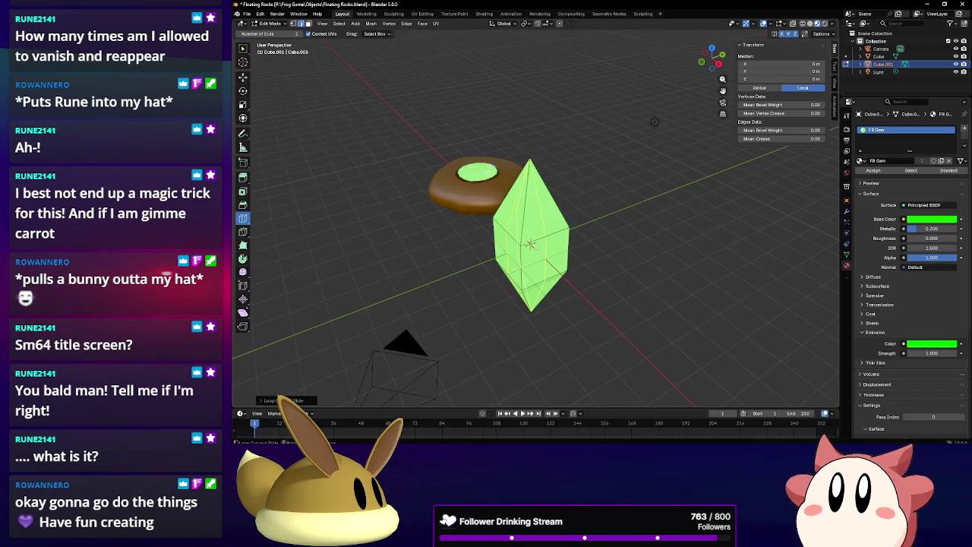
Switch to the Transform tool and vertex select mode, then inspect the crystal upright.
{"action": "left_click", "coordinate": [243, 118]}
{"action": "middle_click_drag", "start_coordinate": [470, 228], "coordinate": [513, 186]}
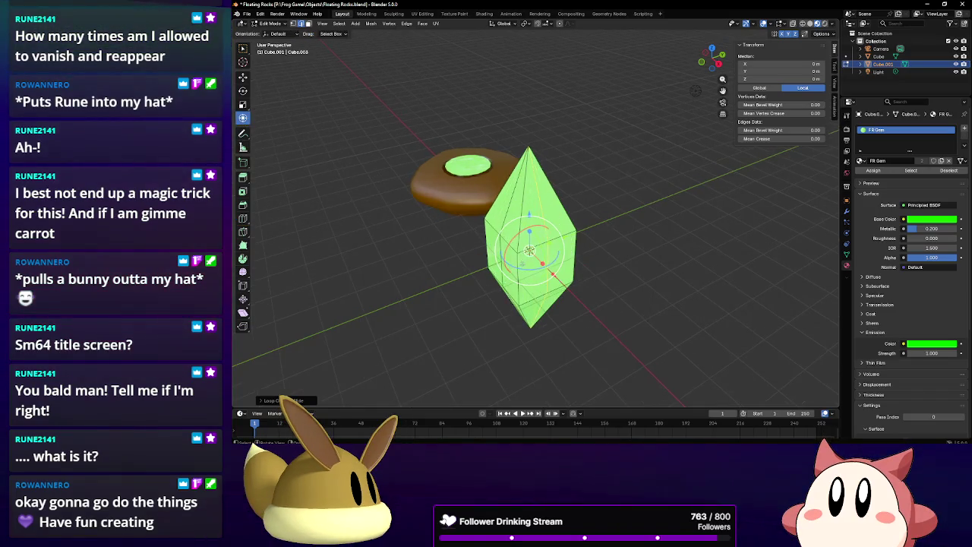
{"action": "left_click", "coordinate": [294, 24]}
{"action": "left_click", "coordinate": [547, 242]}
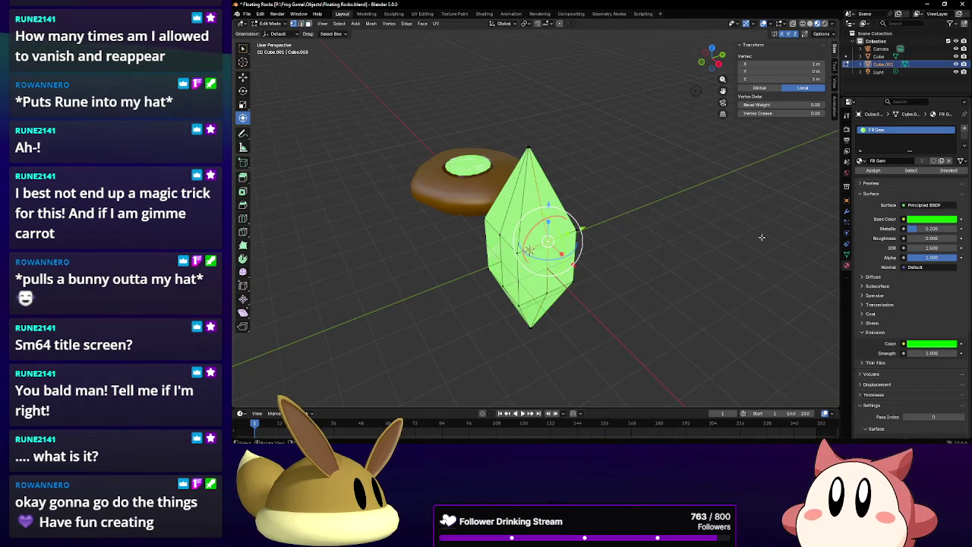
{"action": "middle_click_drag", "start_coordinate": [748, 246], "coordinate": [676, 249]}
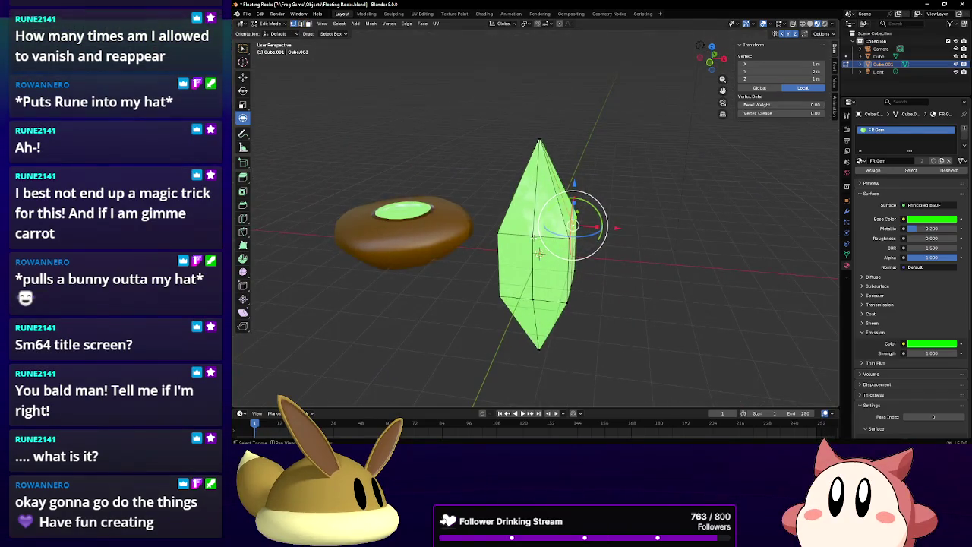
{"action": "middle_click_drag", "start_coordinate": [577, 250], "coordinate": [531, 243]}
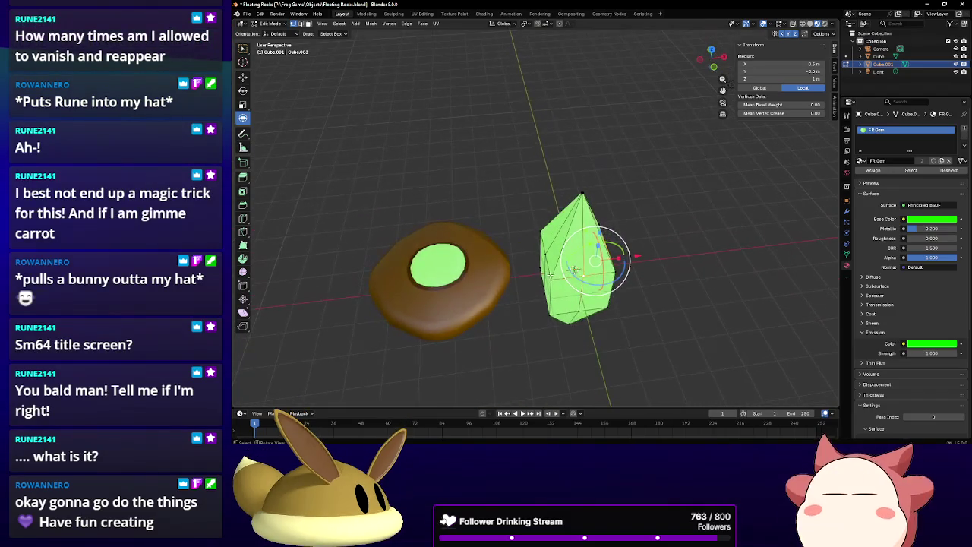
{"action": "mouse_move", "coordinate": [575, 268]}
{"action": "middle_mouse_down"}
{"action": "mouse_move", "coordinate": [610, 271]}
{"action": "mouse_move", "coordinate": [490, 189]}
{"action": "middle_mouse_up"}
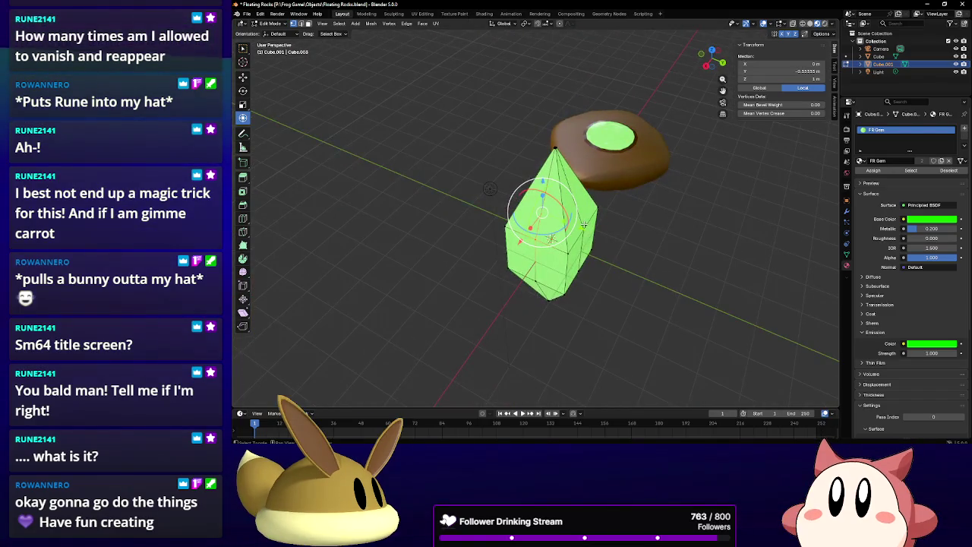
Select the crystal's upper edge loop and scale it up to about 1.37.
{"action": "left_click", "coordinate": [579, 263]}
{"action": "middle_click_drag", "start_coordinate": [535, 258], "coordinate": [580, 297]}
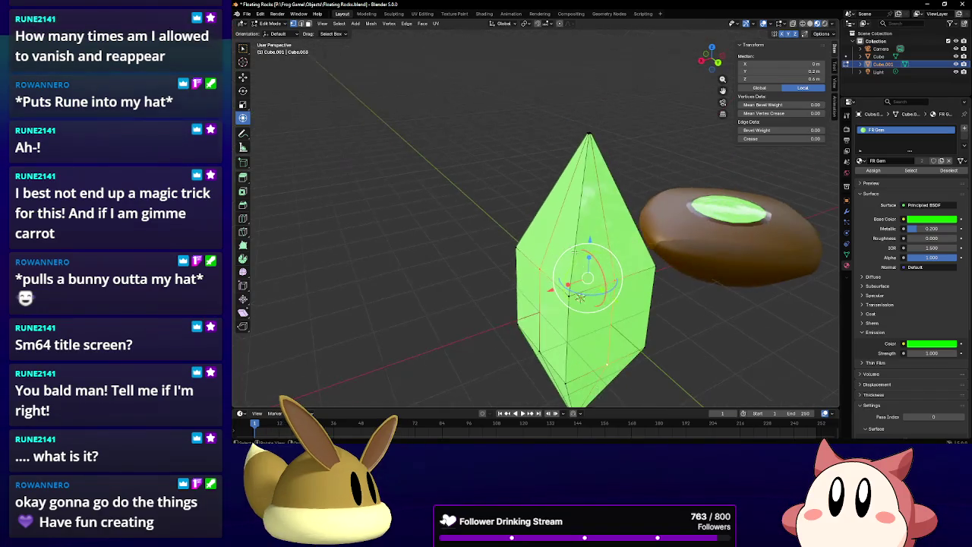
{"action": "left_click", "coordinate": [493, 241], "text": "alt"}
{"action": "middle_click_drag", "start_coordinate": [494, 241], "coordinate": [664, 281]}
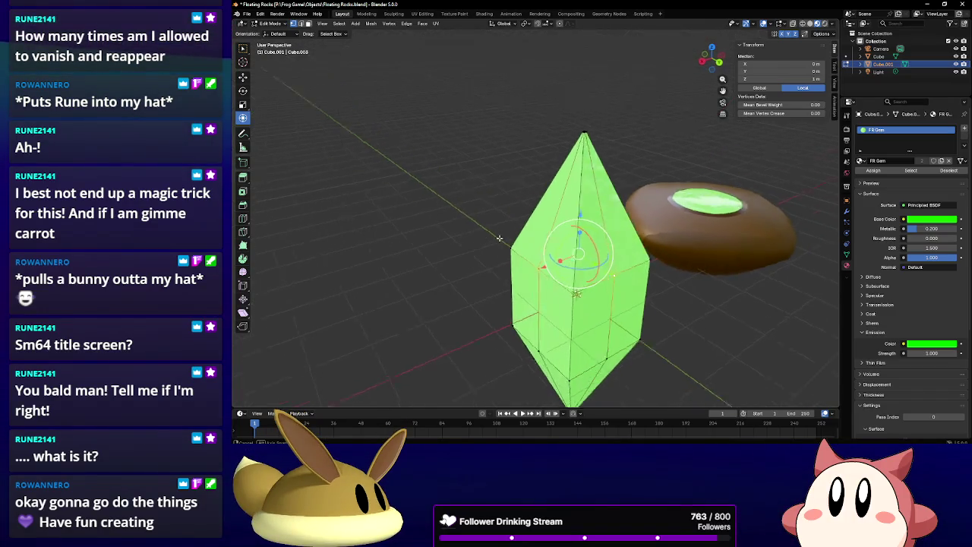
{"action": "key", "text": "s"}
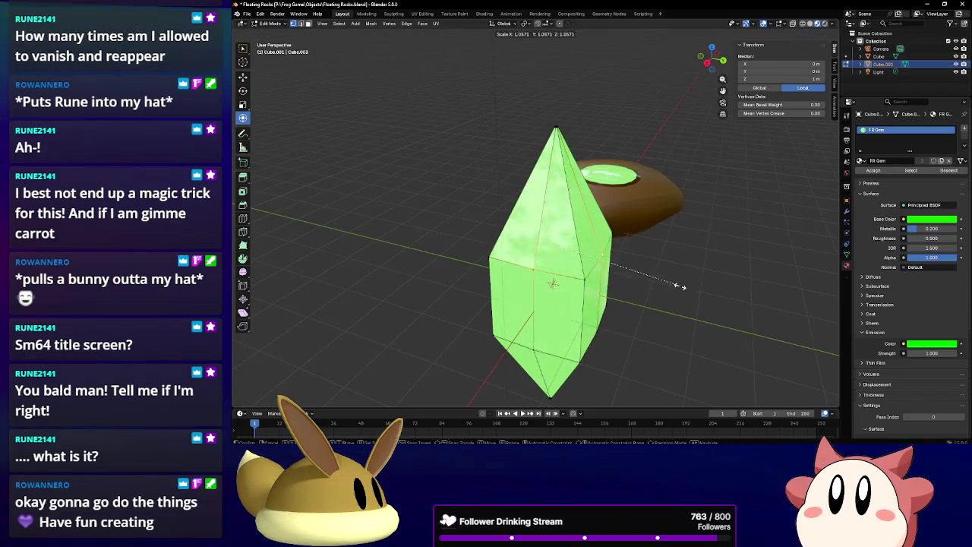
{"action": "left_click", "coordinate": [705, 289]}
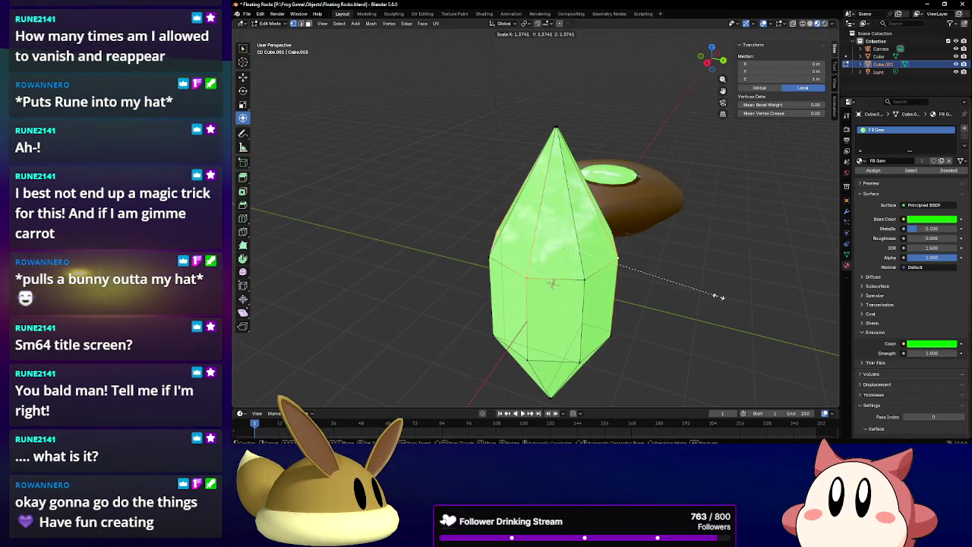
Check the octagonal outline from above and return to Object Mode with the crystal upright.
{"action": "mouse_move", "coordinate": [705, 289]}
{"action": "middle_mouse_down"}
{"action": "mouse_move", "coordinate": [599, 211]}
{"action": "mouse_move", "coordinate": [588, 238]}
{"action": "middle_mouse_up"}
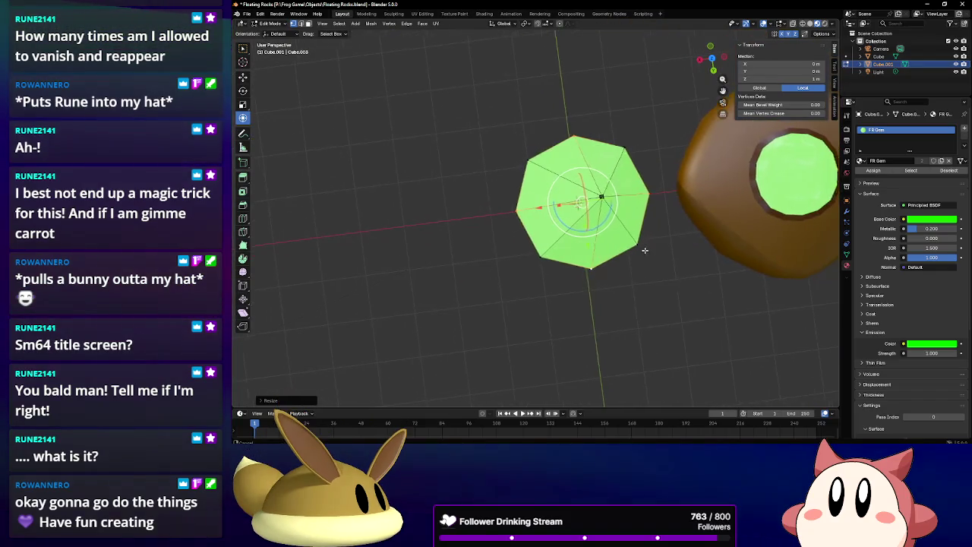
{"action": "mouse_move", "coordinate": [645, 250]}
{"action": "middle_mouse_down"}
{"action": "mouse_move", "coordinate": [557, 251]}
{"action": "mouse_move", "coordinate": [640, 182]}
{"action": "mouse_move", "coordinate": [696, 216]}
{"action": "mouse_move", "coordinate": [691, 262]}
{"action": "mouse_move", "coordinate": [715, 180]}
{"action": "mouse_move", "coordinate": [706, 184]}
{"action": "middle_mouse_up"}
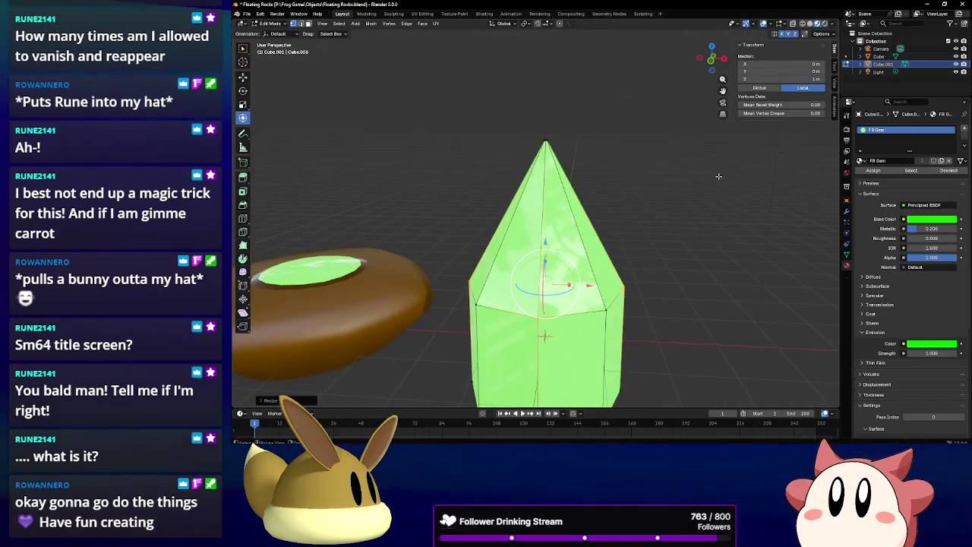
{"action": "left_click", "coordinate": [270, 23]}
{"action": "left_click", "coordinate": [274, 37]}
{"action": "middle_click_drag", "start_coordinate": [532, 197], "coordinate": [577, 142]}
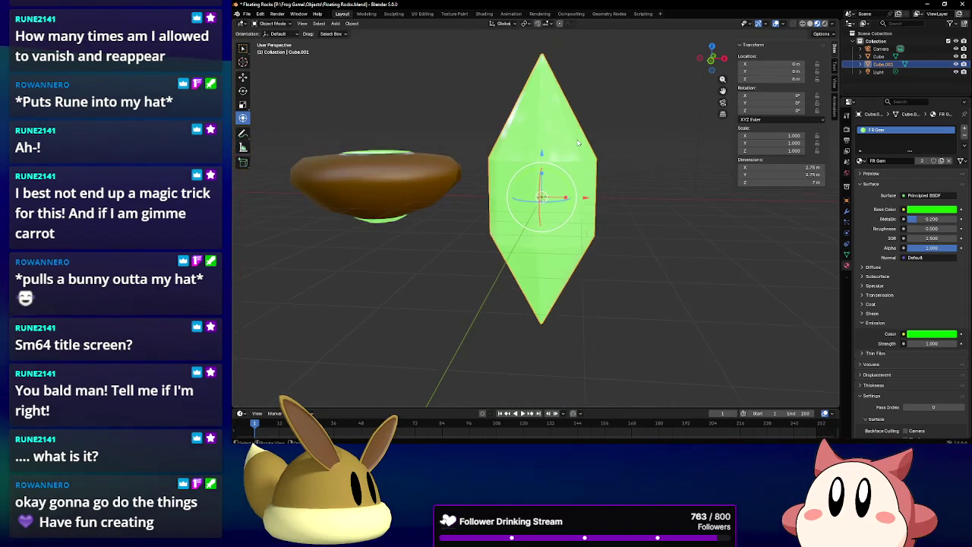
{"action": "scroll", "coordinate": [577, 142], "scroll_direction": "down", "scroll_amount": 1}
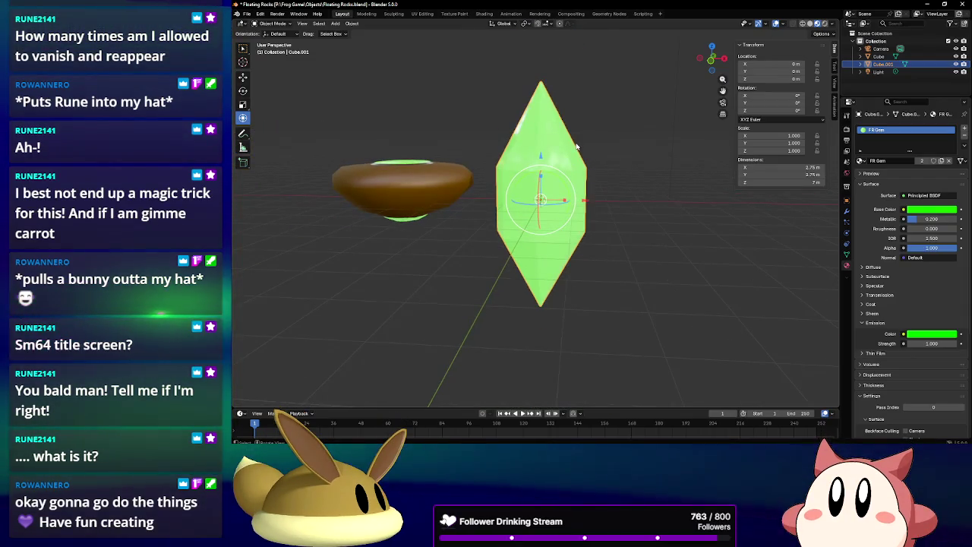
Shift the brown rock further left of the crystal along X.
{"action": "left_click", "coordinate": [399, 194]}
{"action": "key", "text": "g"}
{"action": "key", "text": "x"}
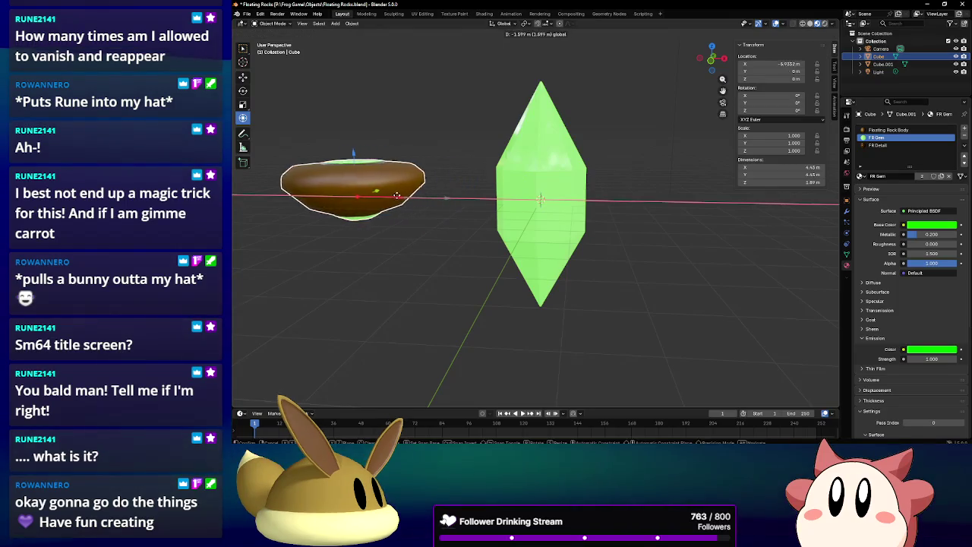
{"action": "left_click", "coordinate": [396, 195]}
Add a new cylinder mesh at the crystal's centre.
{"action": "left_click", "coordinate": [631, 201]}
{"action": "key", "text": "shift+a"}
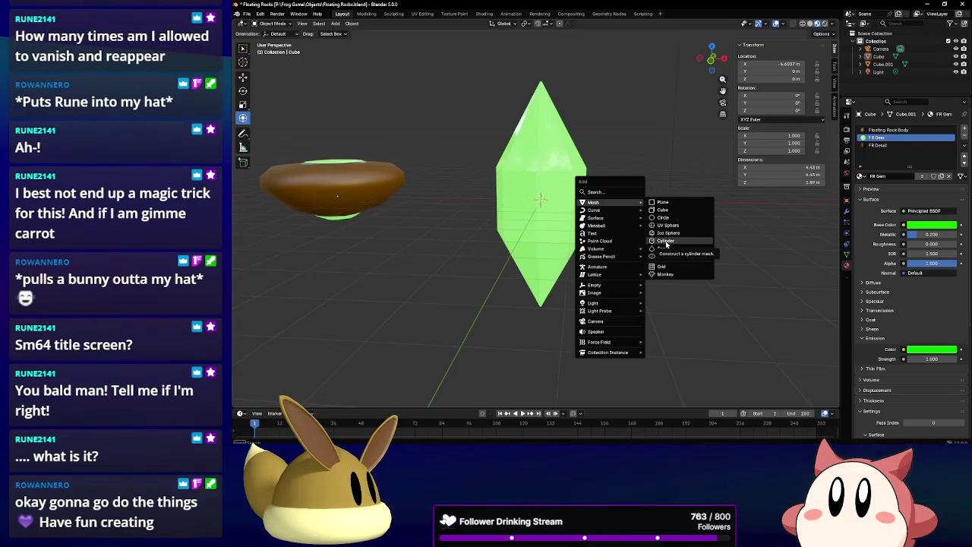
{"action": "left_click", "coordinate": [666, 242]}
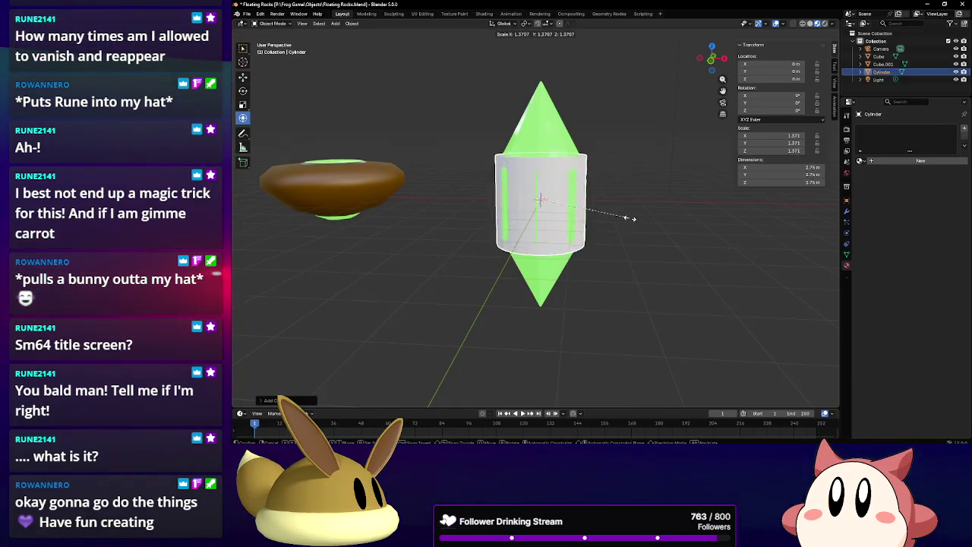
Give the cylinder the Floating Rock Body material and auto smooth shading.
{"action": "left_click", "coordinate": [859, 161]}
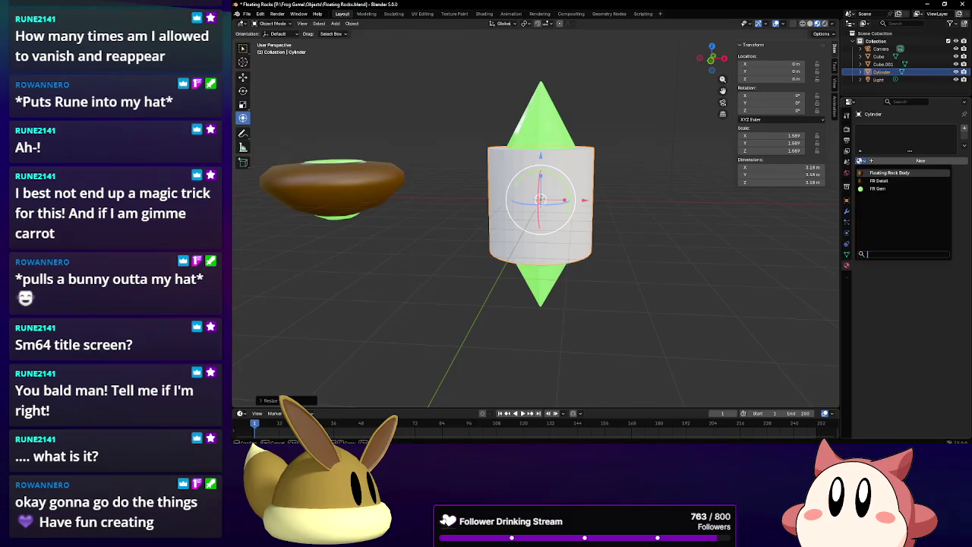
{"action": "left_click", "coordinate": [889, 172]}
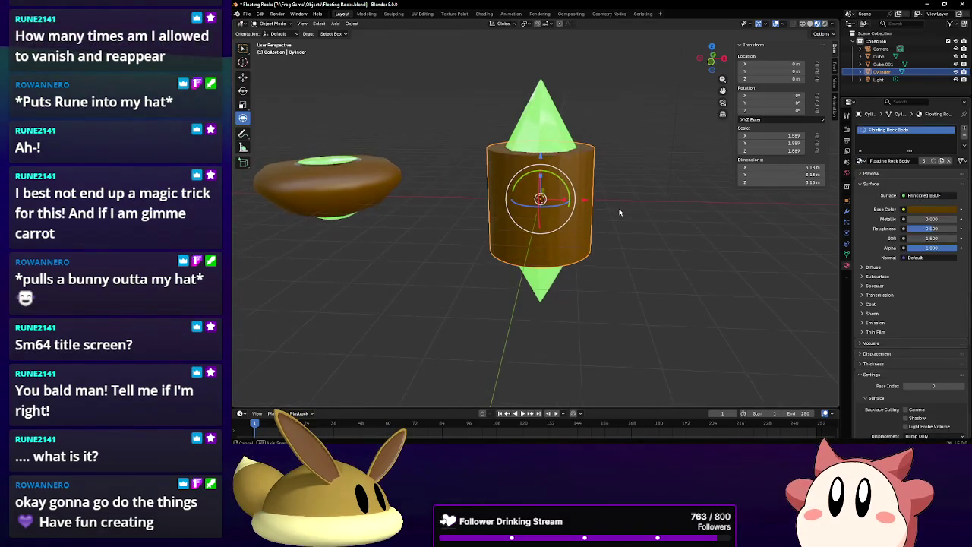
{"action": "right_click", "coordinate": [562, 166]}
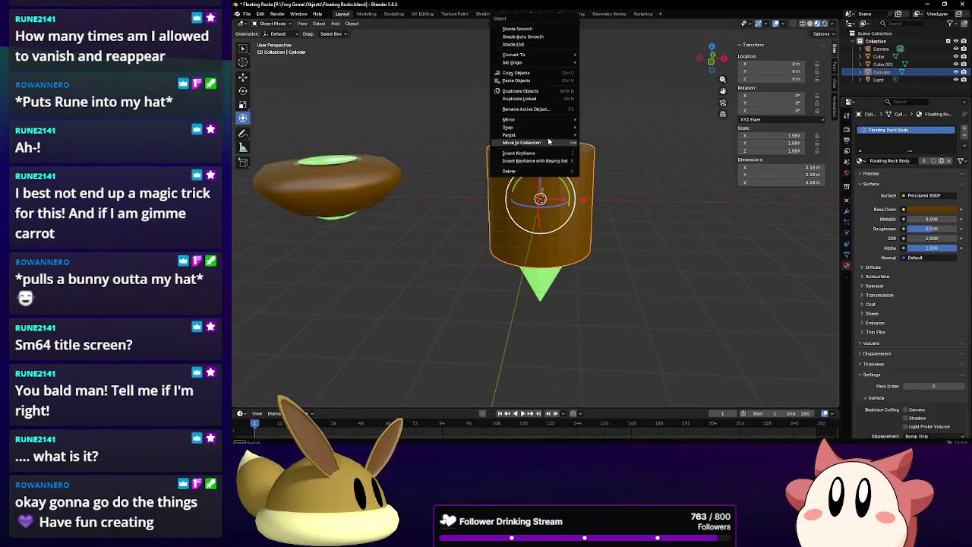
{"action": "left_click", "coordinate": [535, 32]}
{"action": "scroll", "coordinate": [558, 163], "scroll_direction": "up", "scroll_amount": 2}
{"action": "right_click", "coordinate": [545, 179]}
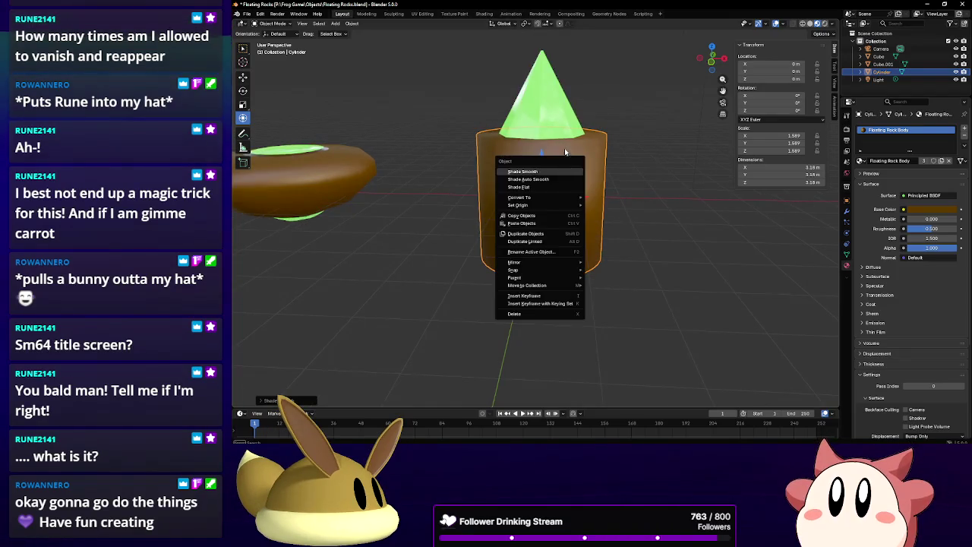
{"action": "left_click", "coordinate": [546, 179]}
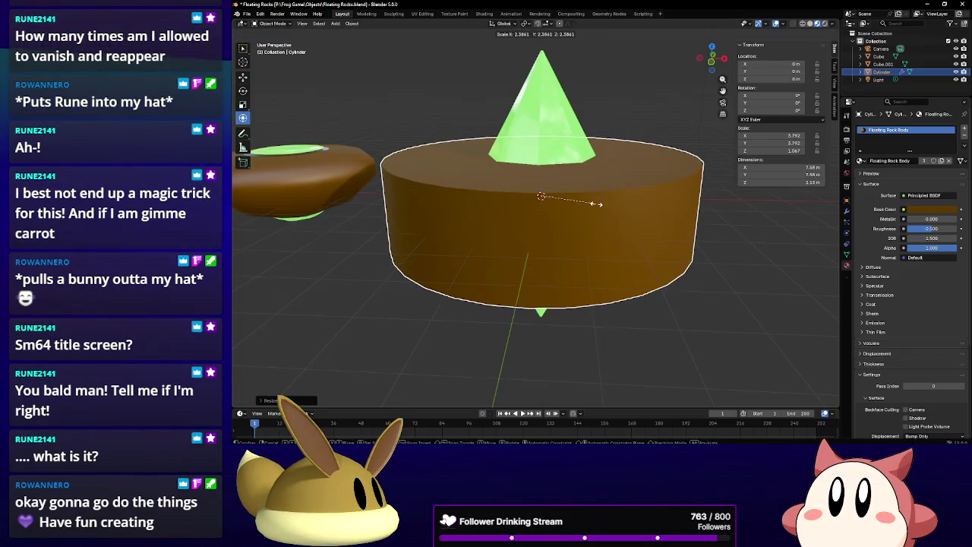
Raise the cylinder along Z and scale it down slightly around the crystal.
{"action": "middle_click_drag", "start_coordinate": [597, 207], "coordinate": [592, 200]}
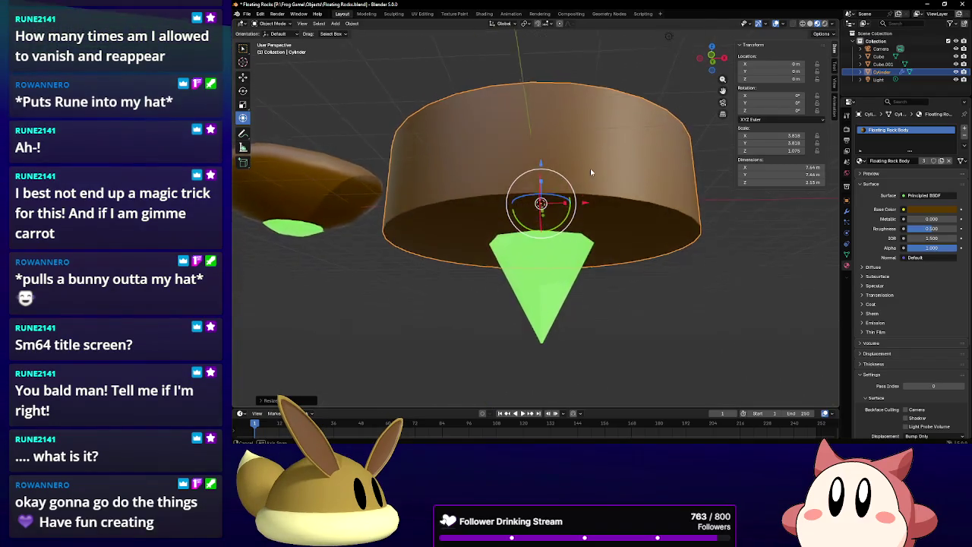
{"action": "left_click_drag", "start_coordinate": [541, 152], "coordinate": [541, 124]}
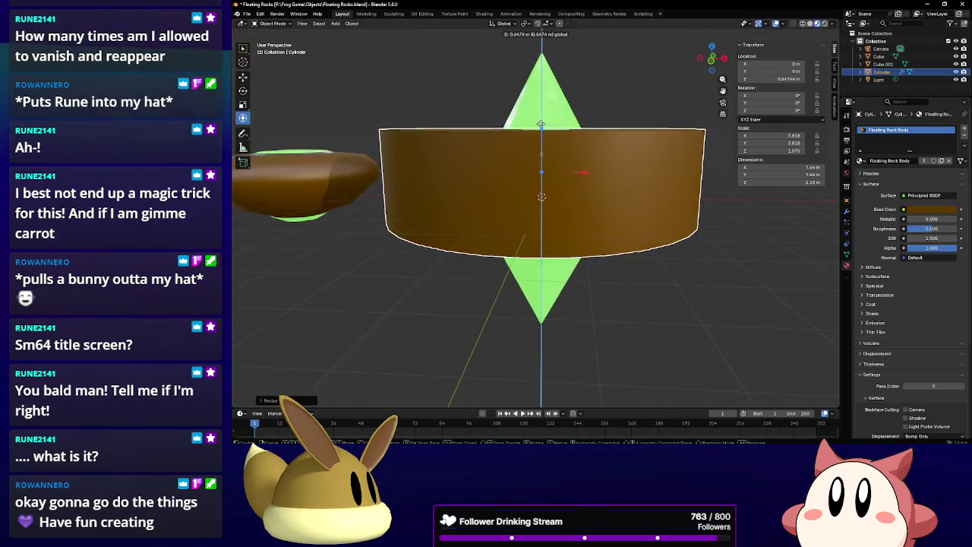
{"action": "mouse_move", "coordinate": [541, 126]}
{"action": "middle_mouse_down"}
{"action": "mouse_move", "coordinate": [594, 196]}
{"action": "mouse_move", "coordinate": [584, 229]}
{"action": "middle_mouse_up"}
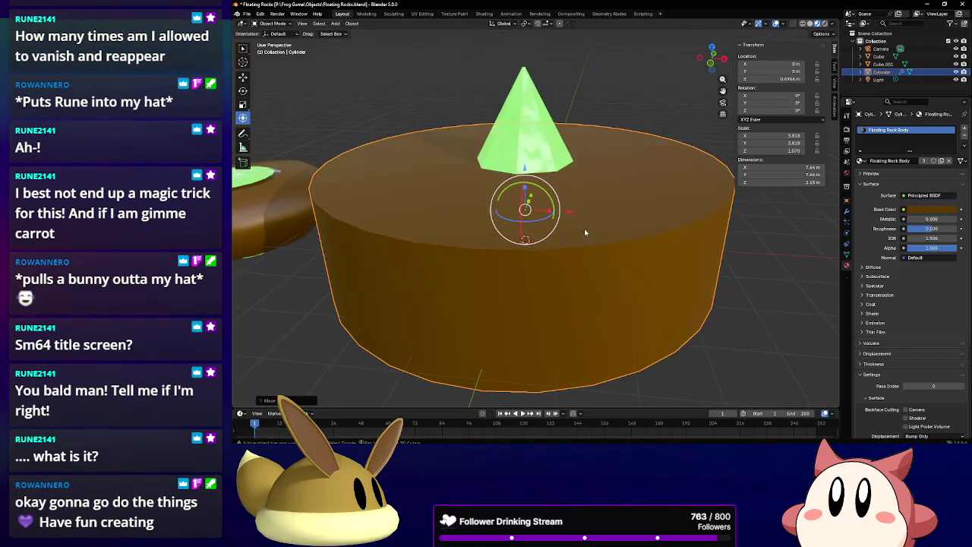
{"action": "key", "text": "s"}
{"action": "left_click", "coordinate": [607, 228]}
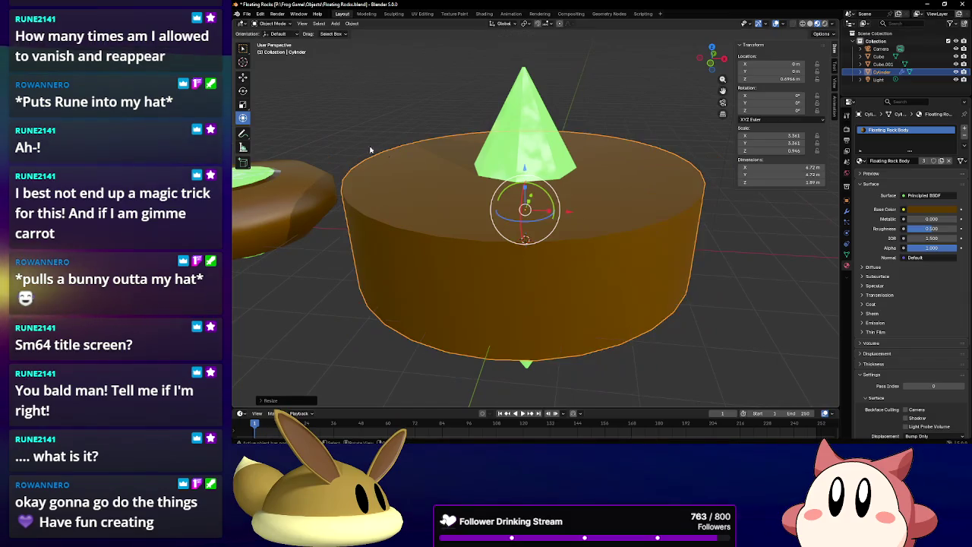
{"action": "left_click", "coordinate": [272, 23]}
{"action": "left_click", "coordinate": [272, 40]}
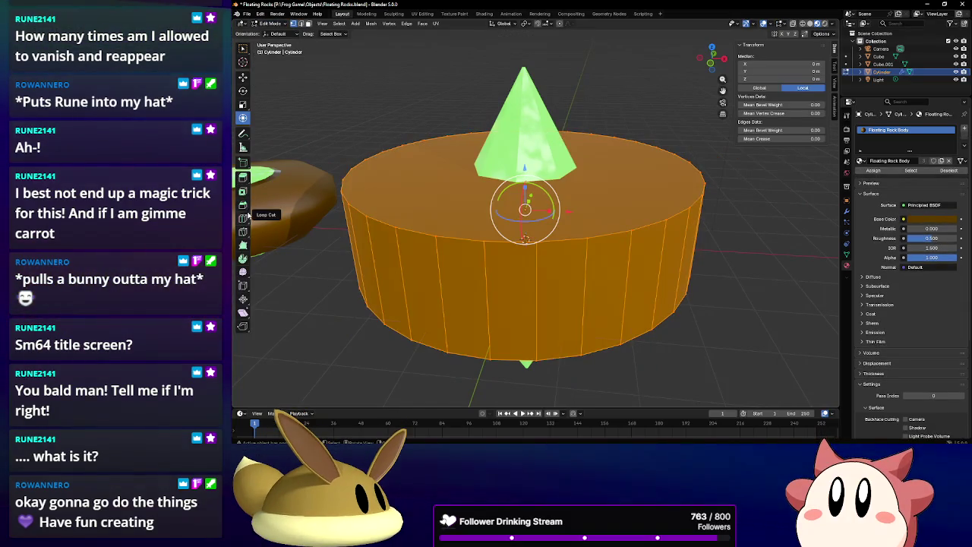
Add horizontal edge loops to the cylinder and scale its top face to about 0.57.
{"action": "left_click", "coordinate": [396, 245]}
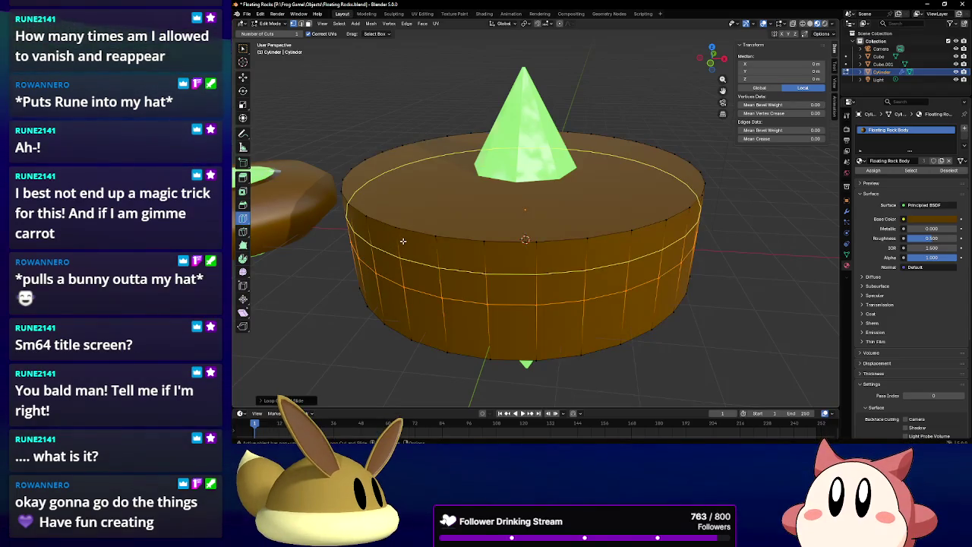
{"action": "key", "text": "ctrl+z"}
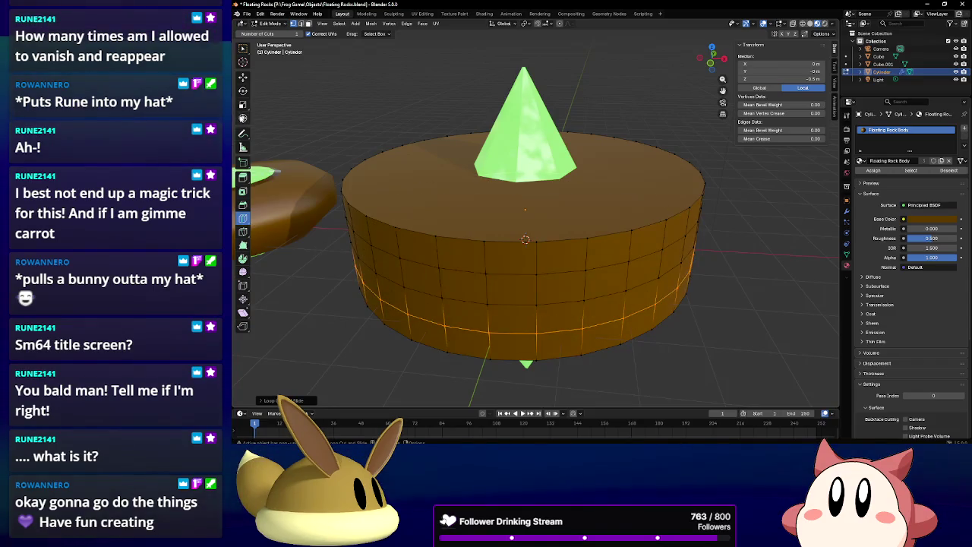
{"action": "left_click", "coordinate": [310, 24]}
{"action": "left_click", "coordinate": [608, 182]}
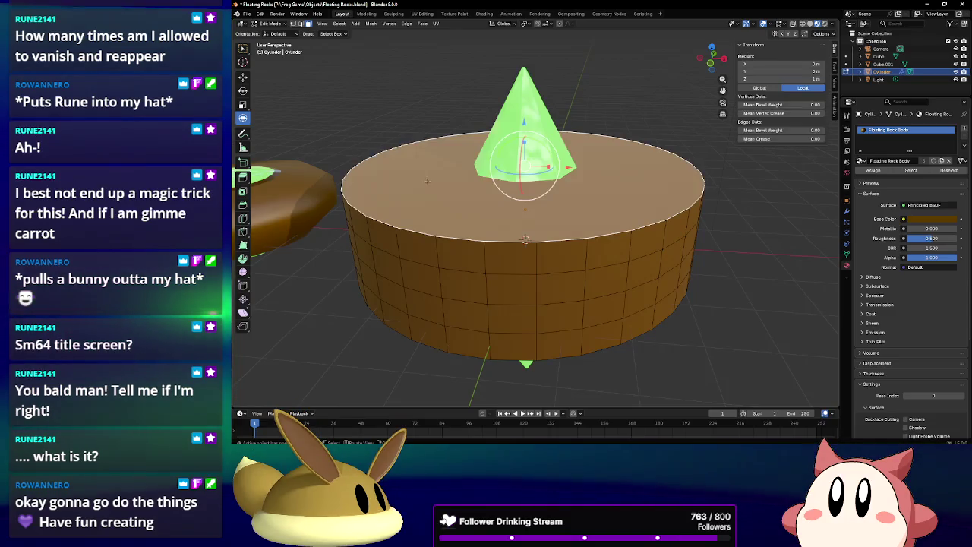
{"action": "key", "text": "s"}
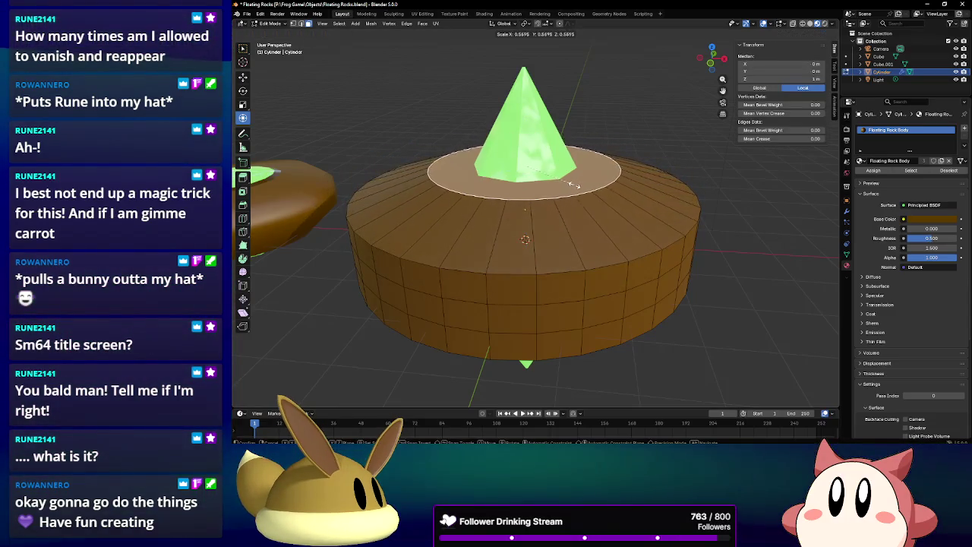
{"action": "left_click", "coordinate": [566, 184]}
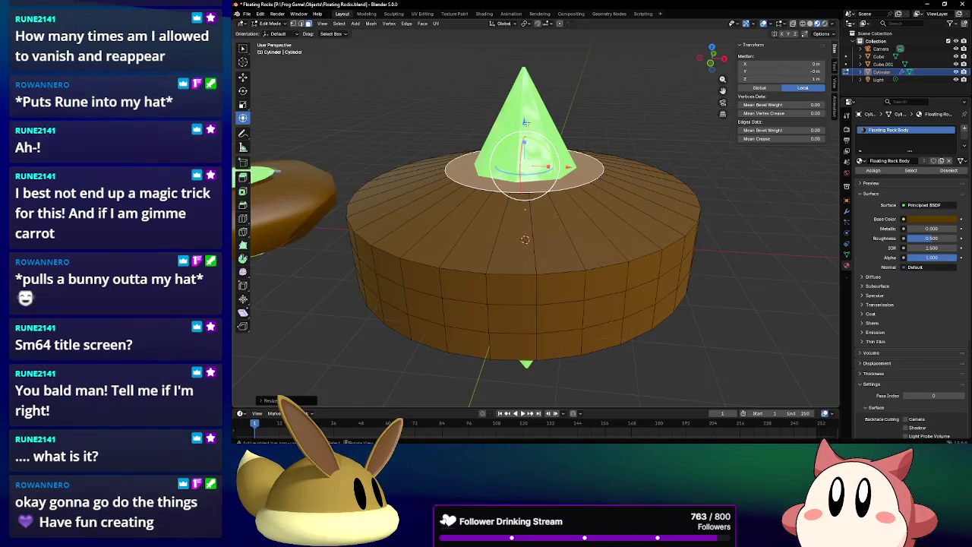
Lower the cylinder's top face slightly along Z.
{"action": "key", "text": "g"}
{"action": "key", "text": "z"}
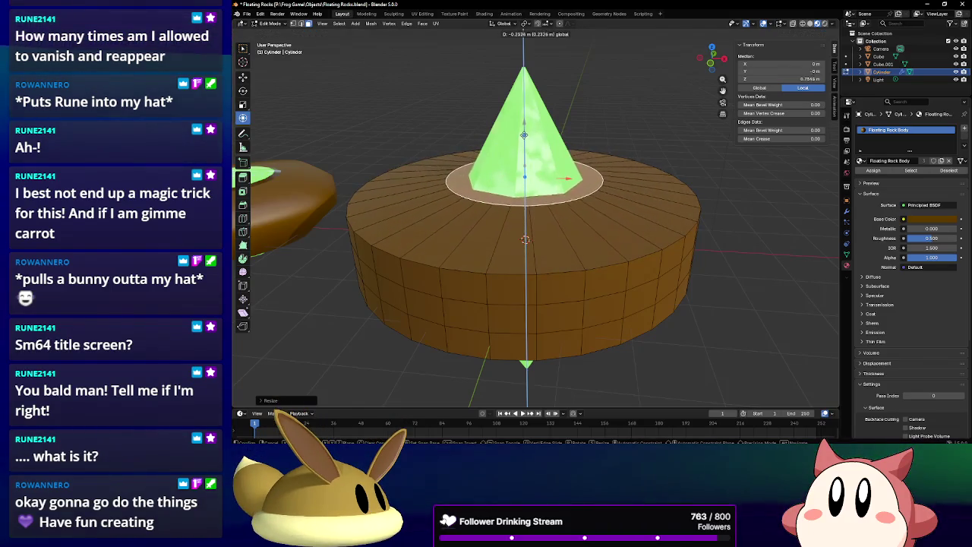
{"action": "left_click", "coordinate": [533, 122]}
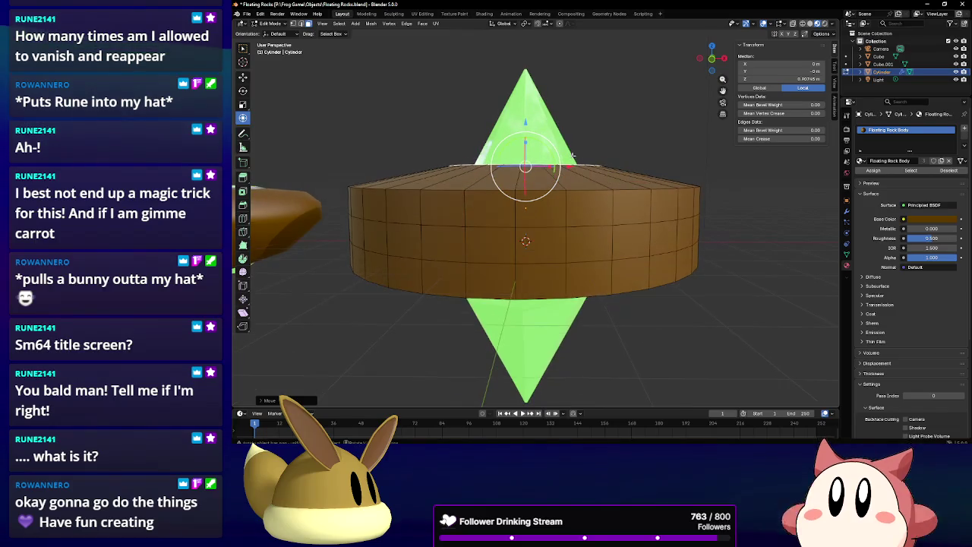
Shrink the bottom face, lower it along Z, and narrow it again.
{"action": "middle_click_drag", "start_coordinate": [533, 122], "coordinate": [501, 219]}
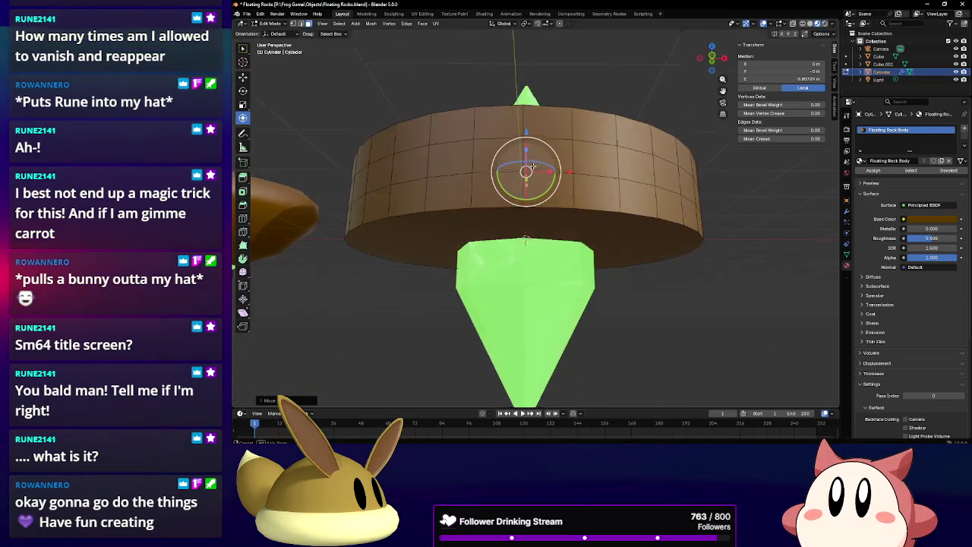
{"action": "key", "text": "s"}
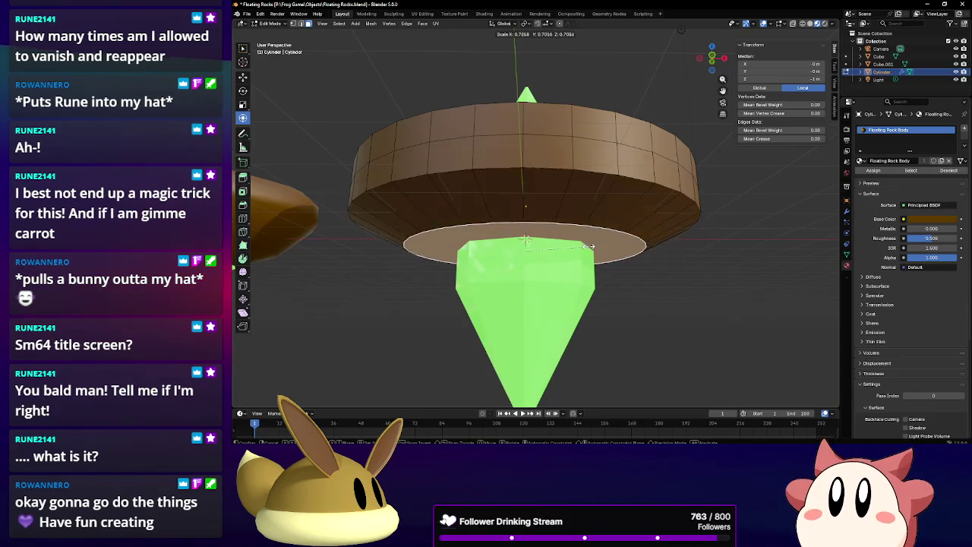
{"action": "left_click", "coordinate": [527, 207]}
{"action": "key", "text": "g"}
{"action": "key", "text": "z"}
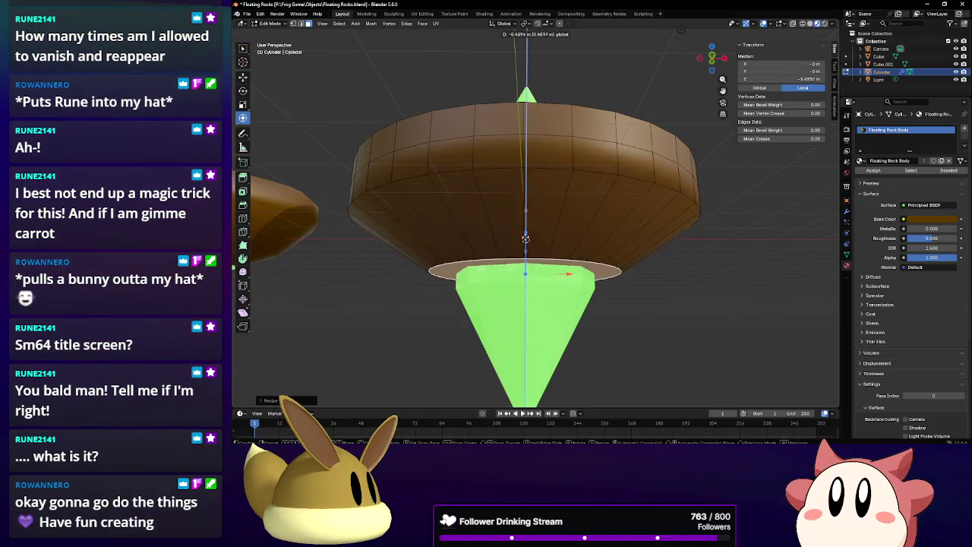
{"action": "left_click", "coordinate": [527, 301]}
{"action": "key", "text": "s"}
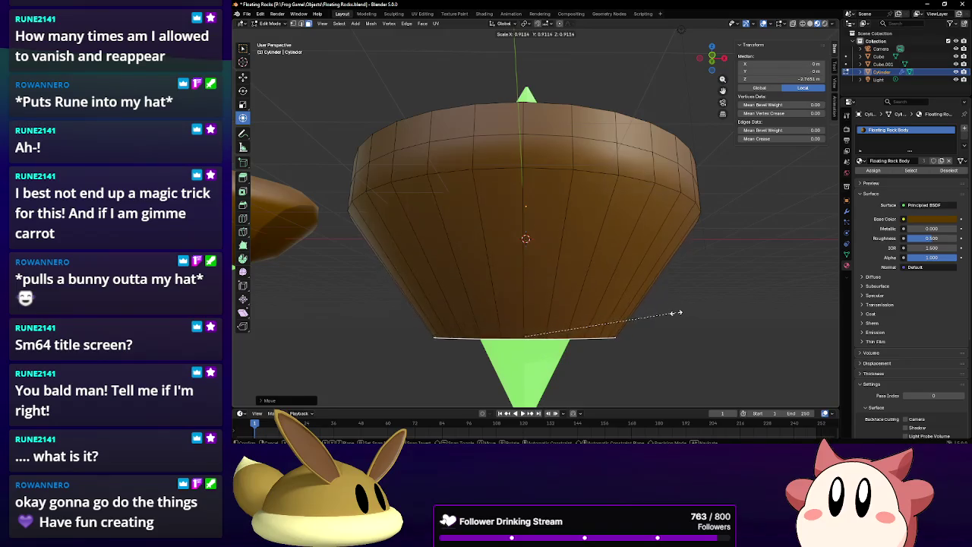
{"action": "left_click", "coordinate": [522, 325]}
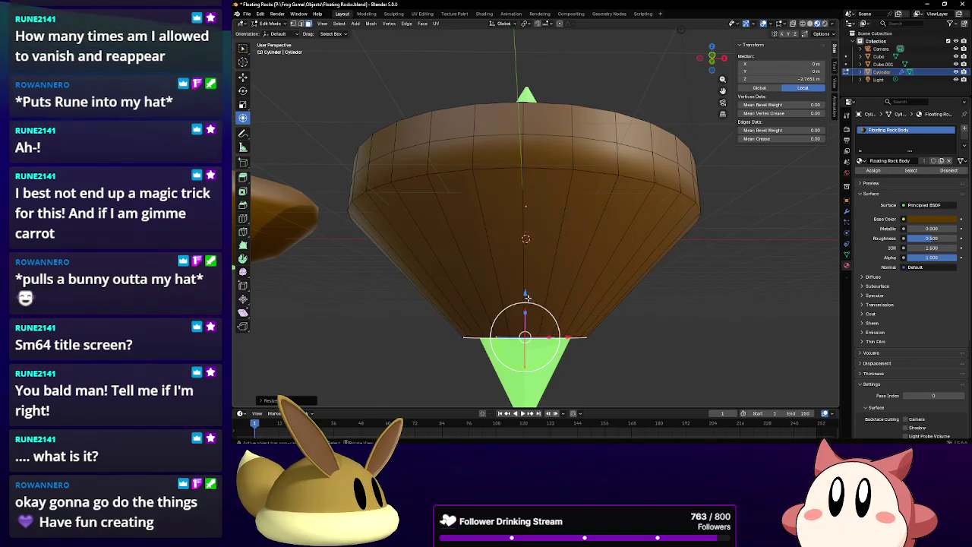
Lower and resize the bottom face once more into a cone around the crystal tip.
{"action": "key", "text": "g"}
{"action": "key", "text": "z"}
{"action": "left_click", "coordinate": [527, 297]}
{"action": "key", "text": "s"}
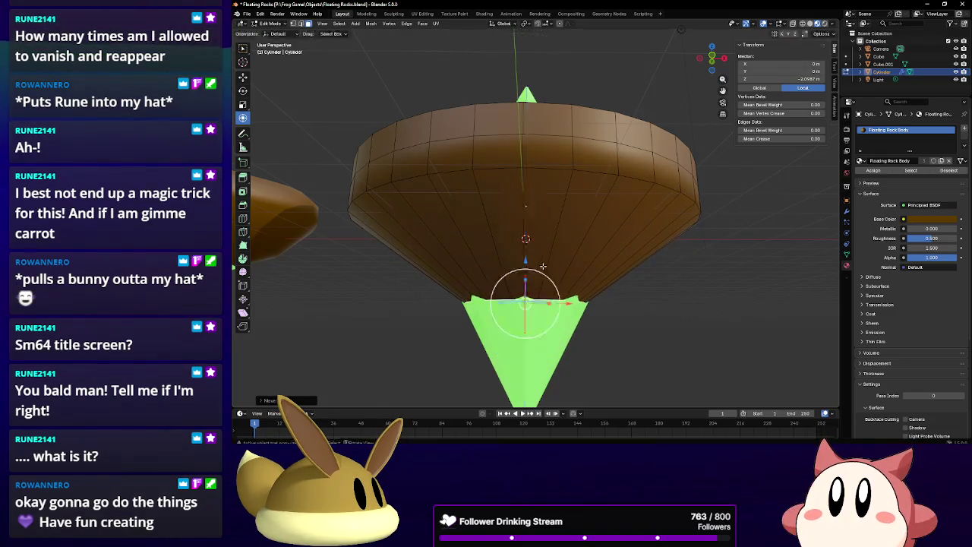
{"action": "left_click", "coordinate": [584, 286]}
{"action": "middle_click_drag", "start_coordinate": [584, 286], "coordinate": [583, 300]}
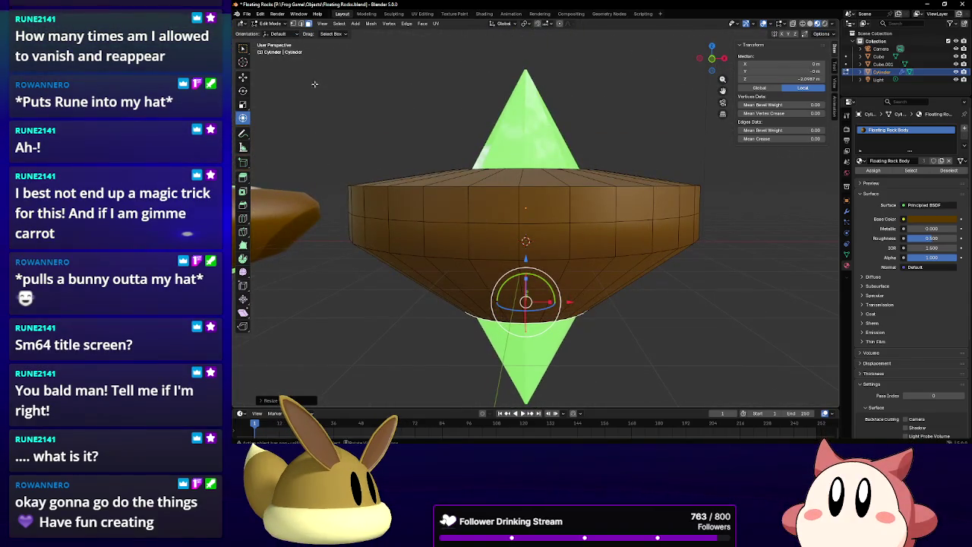
Widen the rock's middle edge ring.
{"action": "left_click", "coordinate": [293, 24]}
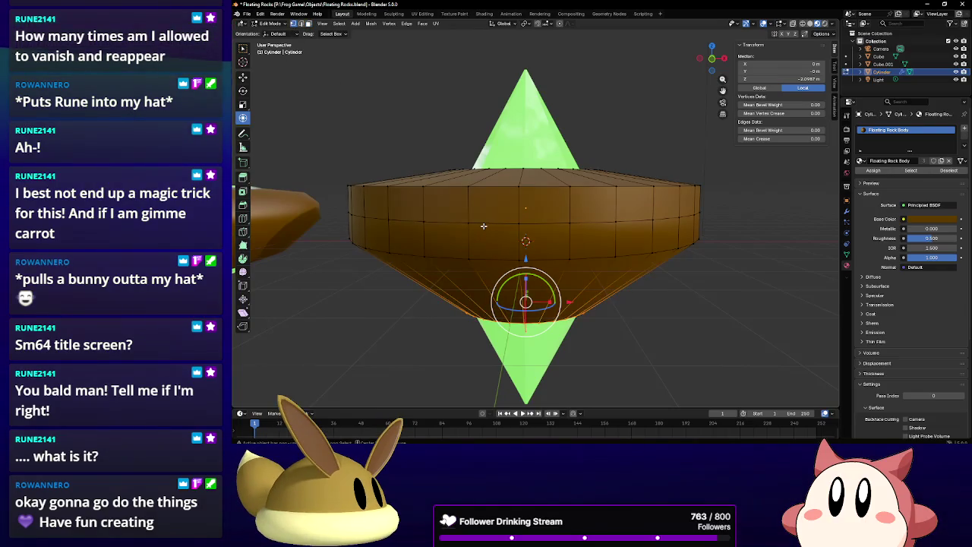
{"action": "key", "text": "s"}
{"action": "left_click", "coordinate": [667, 266]}
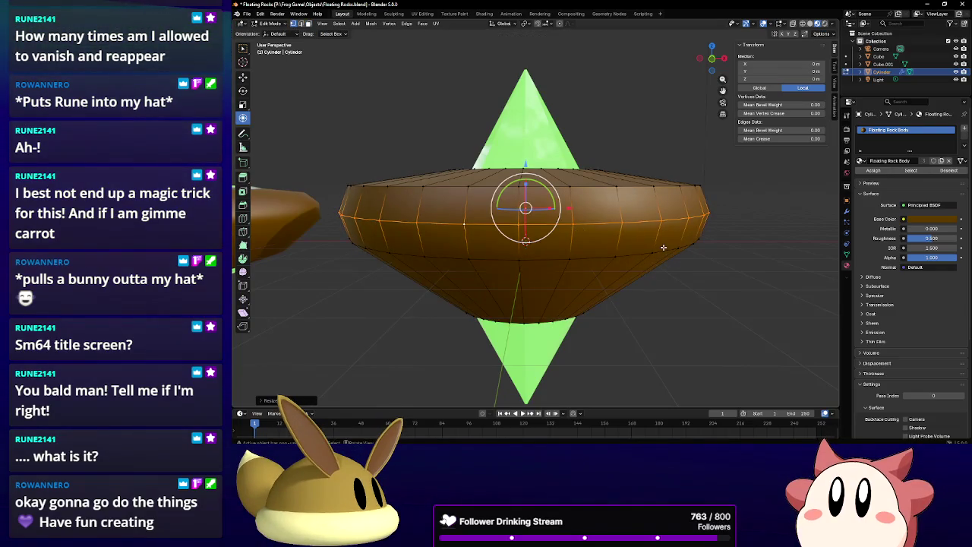
Add an edge loop near the band's top, try enlarging it, then undo.
{"action": "middle_click_drag", "start_coordinate": [418, 183], "coordinate": [417, 188]}
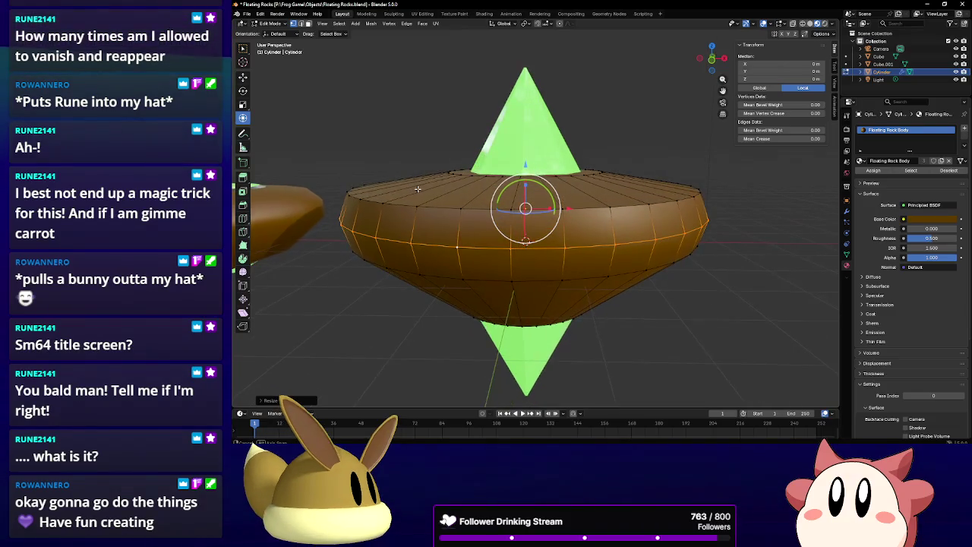
{"action": "left_click", "coordinate": [376, 183]}
{"action": "left_click", "coordinate": [243, 117]}
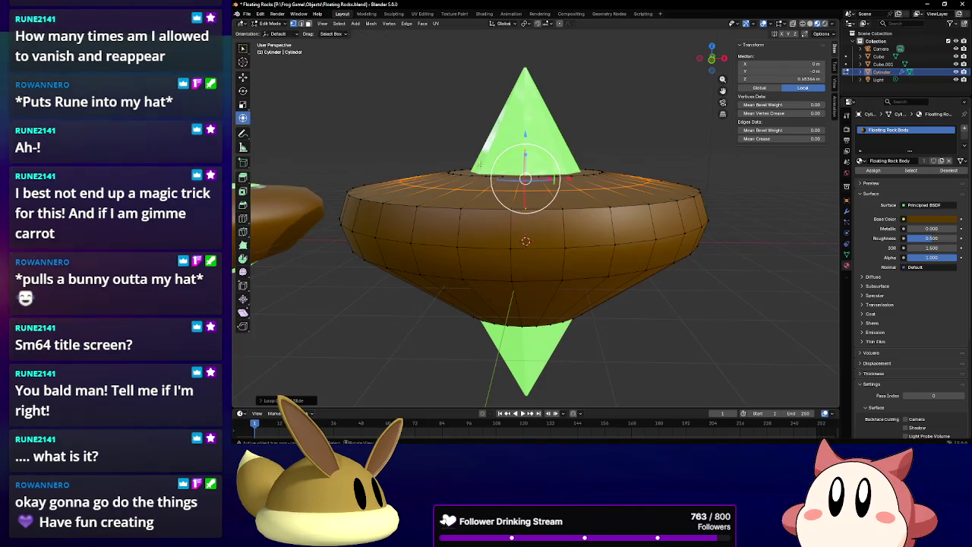
{"action": "left_click_drag", "start_coordinate": [486, 171], "coordinate": [448, 158]}
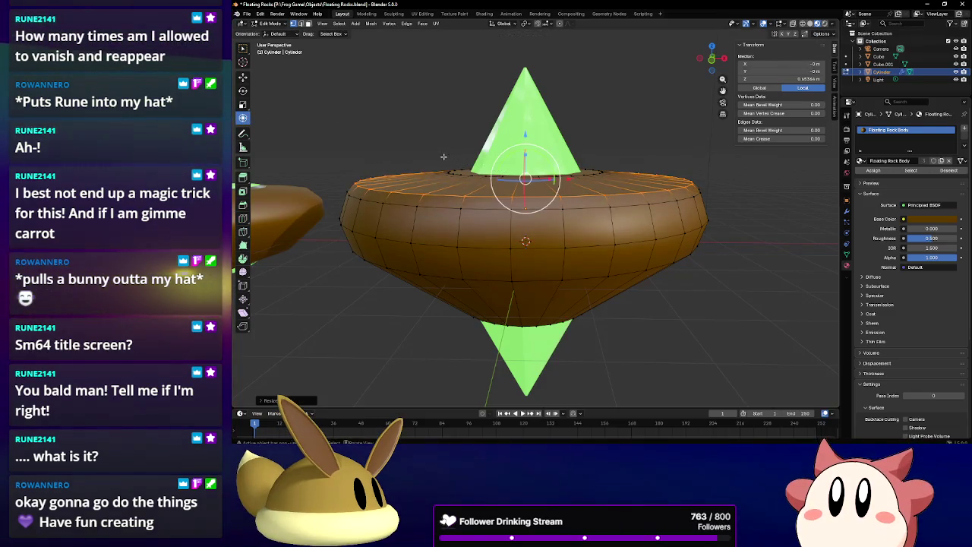
{"action": "key", "text": "ctrl+z"}
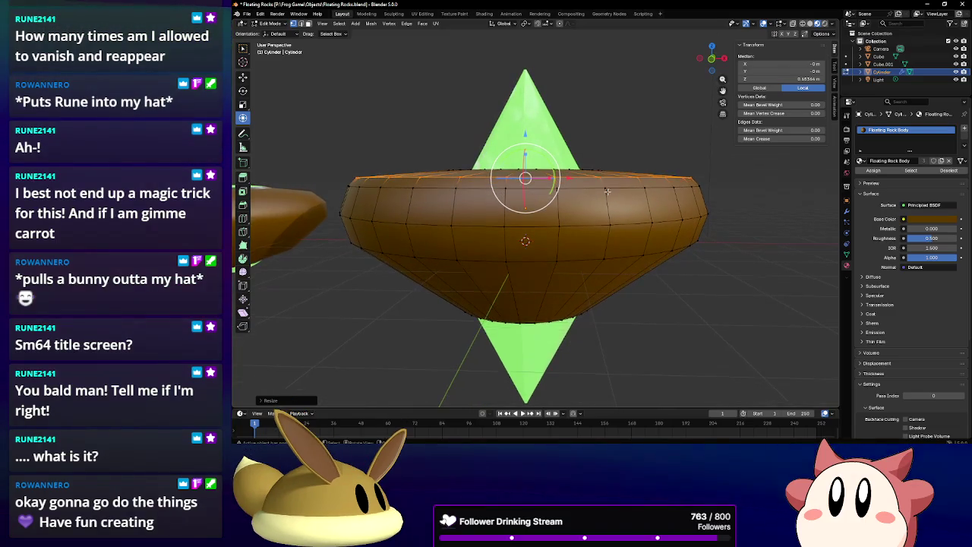
{"action": "middle_click_drag", "start_coordinate": [633, 203], "coordinate": [615, 186]}
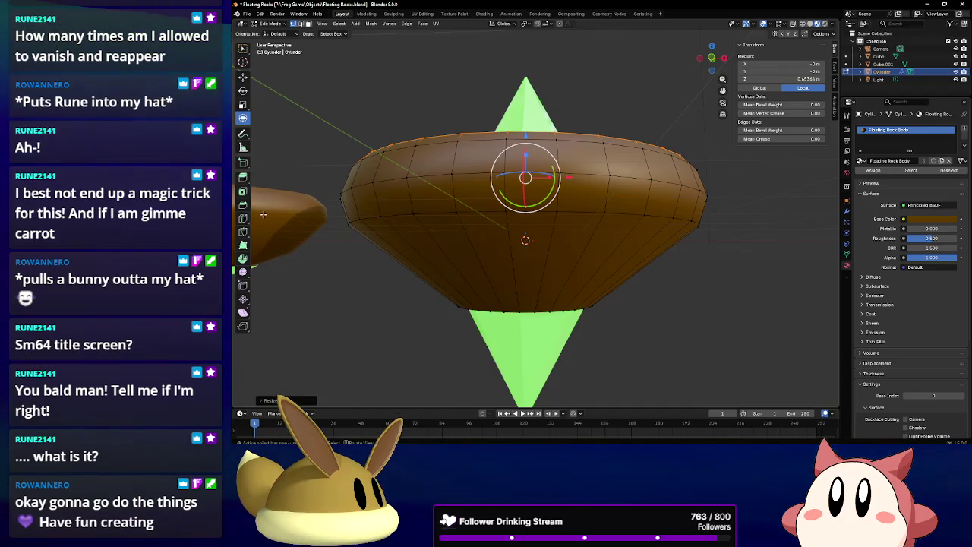
Cut a new edge loop into the lower cone and widen it slightly.
{"action": "left_click", "coordinate": [244, 220]}
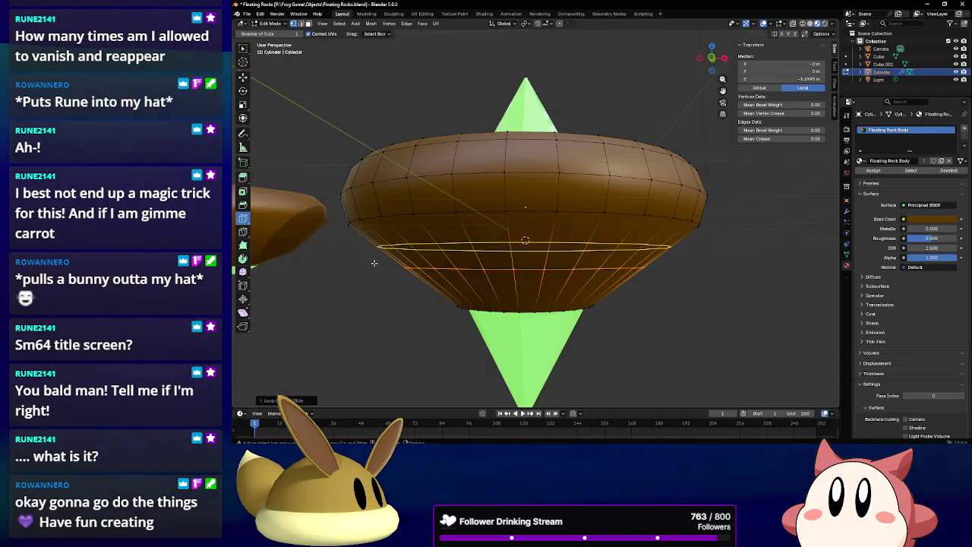
{"action": "left_click_drag", "start_coordinate": [373, 263], "coordinate": [235, 190]}
{"action": "left_click", "coordinate": [243, 117]}
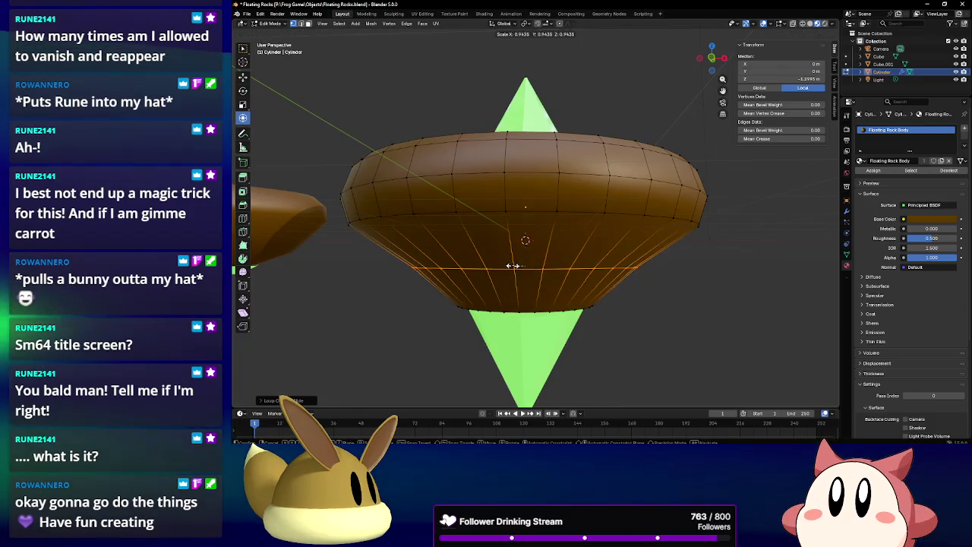
{"action": "key", "text": "s"}
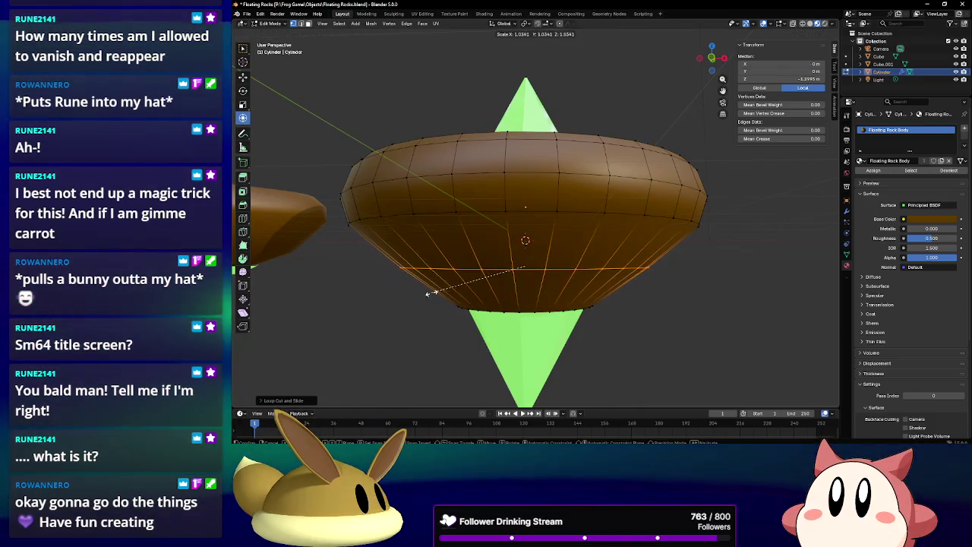
{"action": "left_click", "coordinate": [429, 295]}
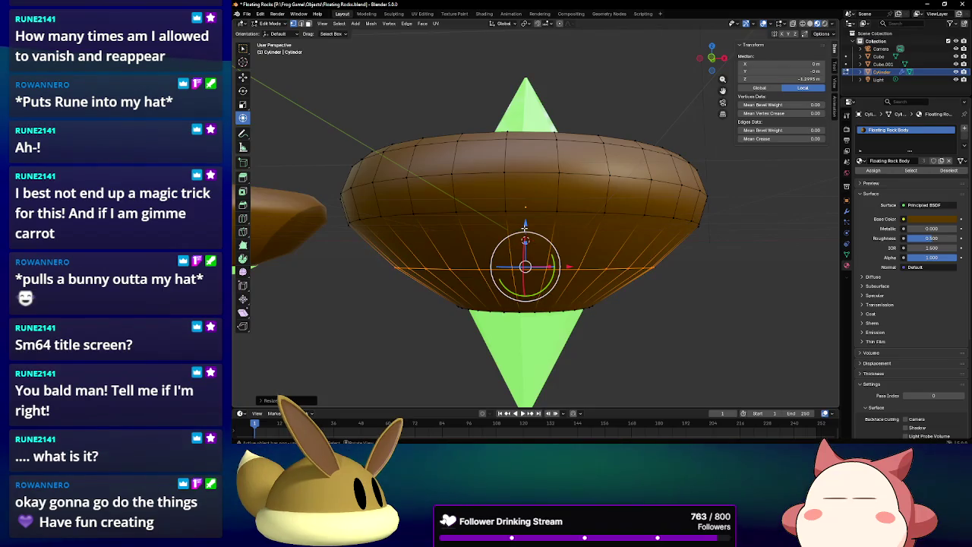
{"action": "left_click", "coordinate": [682, 327]}
Check the rounded underside in Object Mode, then return to Edit Mode.
{"action": "middle_click_drag", "start_coordinate": [682, 326], "coordinate": [321, 74]}
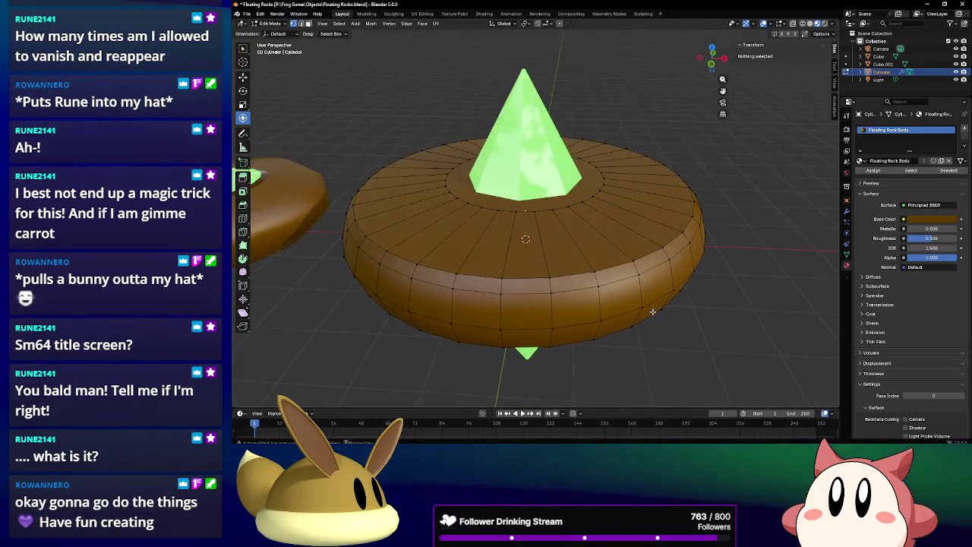
{"action": "left_click", "coordinate": [271, 23]}
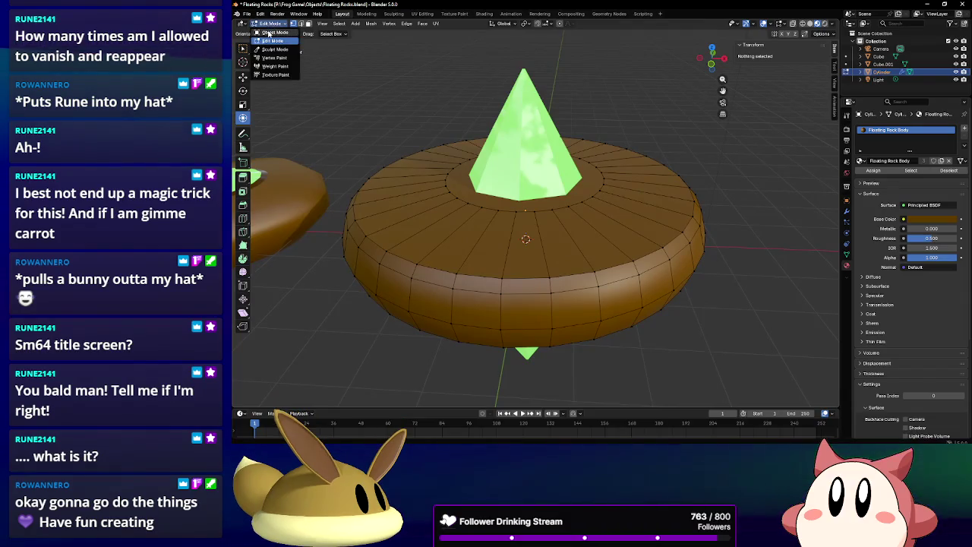
{"action": "left_click", "coordinate": [268, 43]}
{"action": "scroll", "coordinate": [481, 214], "scroll_direction": "down", "scroll_amount": 3}
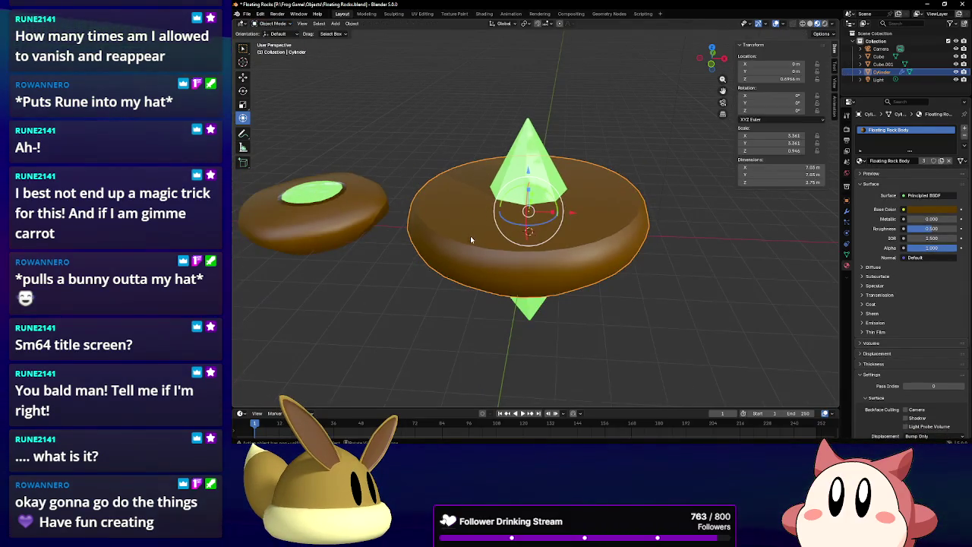
{"action": "middle_click_drag", "start_coordinate": [471, 240], "coordinate": [466, 180]}
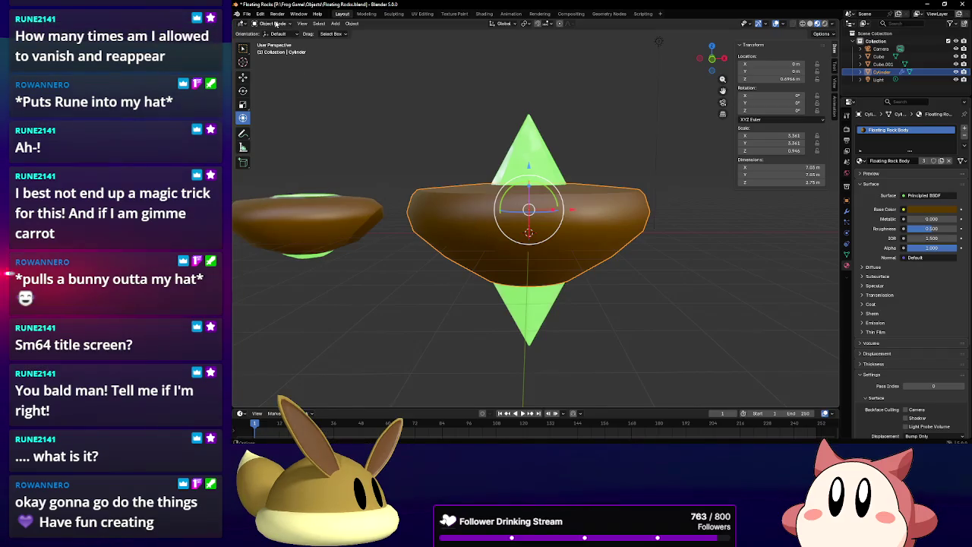
{"action": "left_click", "coordinate": [272, 40]}
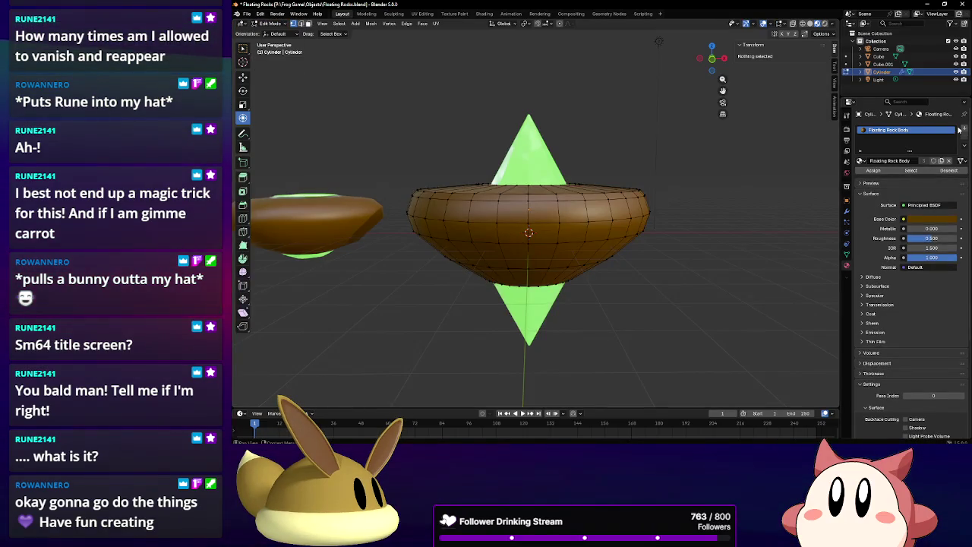
Add a new material slot to the rock with the FR Detail material.
{"action": "left_click", "coordinate": [963, 129]}
{"action": "left_click", "coordinate": [861, 176]}
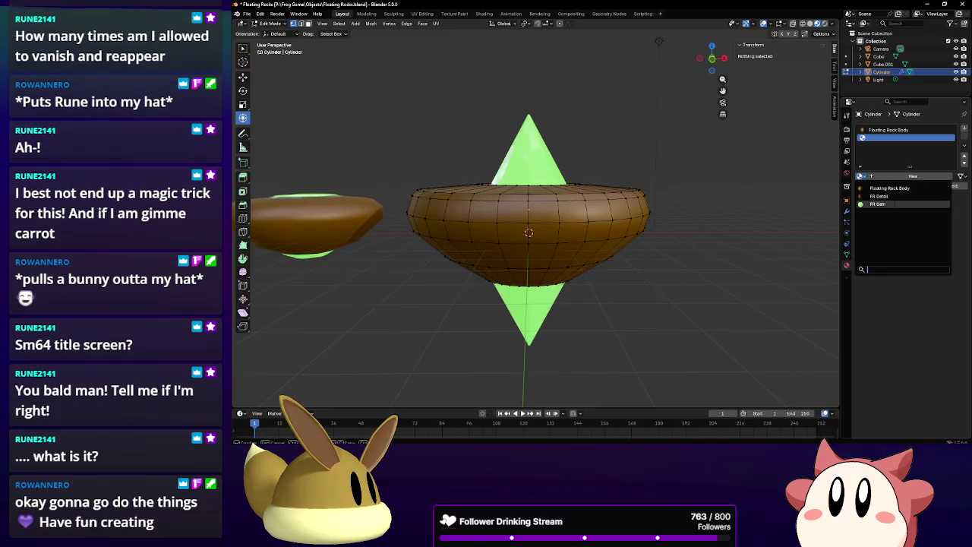
{"action": "left_click", "coordinate": [892, 198]}
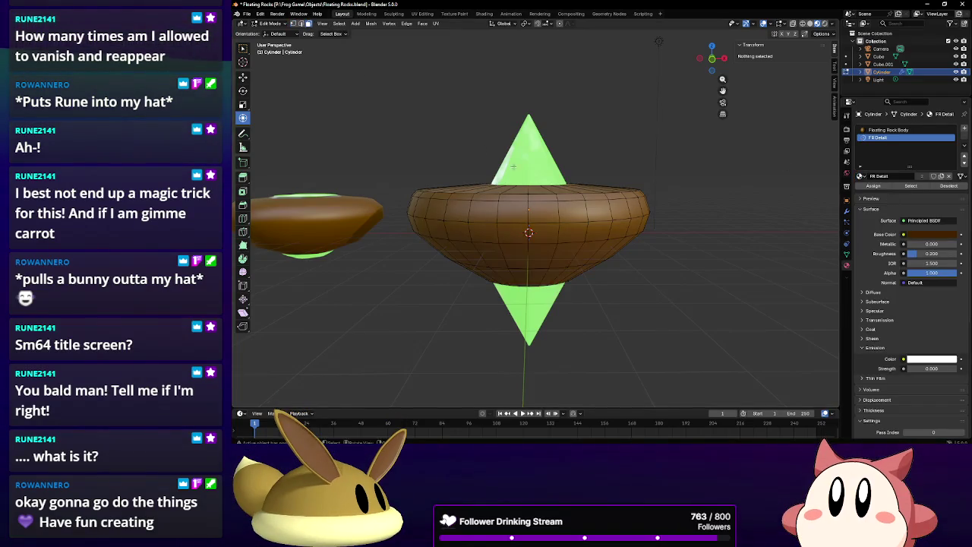
Shrink the ring around the top crystal's base to about 0.86 and return to Object Mode.
{"action": "mouse_move", "coordinate": [514, 166]}
{"action": "middle_mouse_down"}
{"action": "mouse_move", "coordinate": [526, 208]}
{"action": "mouse_move", "coordinate": [572, 225]}
{"action": "middle_mouse_up"}
{"action": "left_click", "coordinate": [491, 209]}
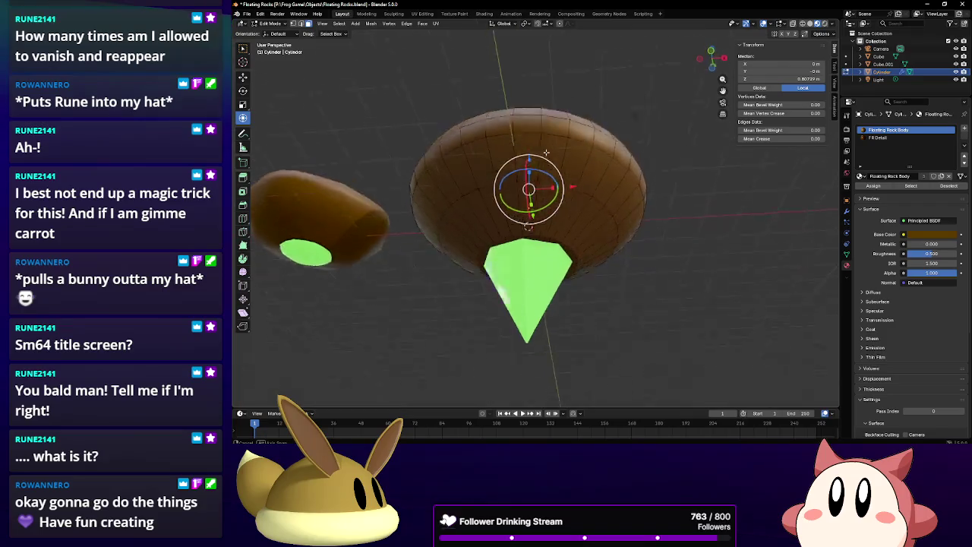
{"action": "key", "text": "ctrl+l"}
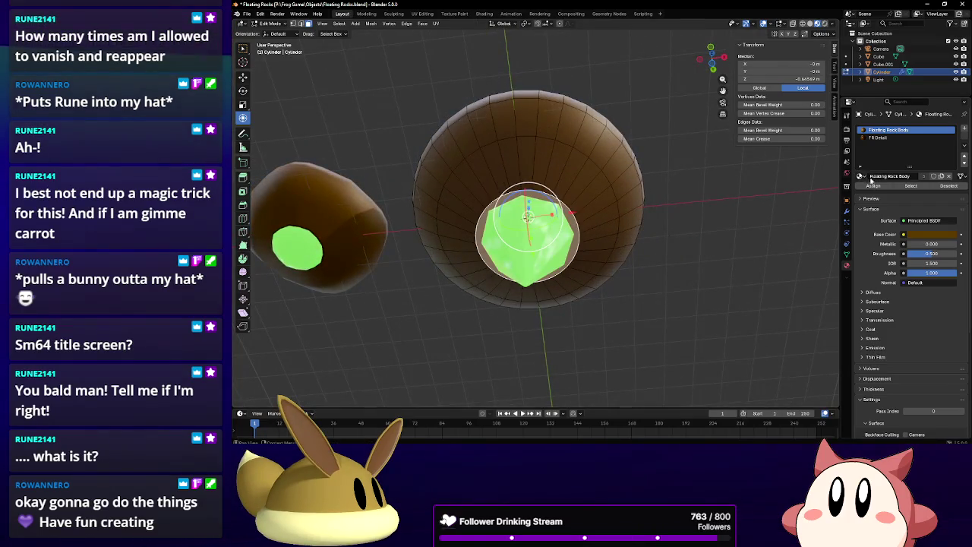
{"action": "middle_click_drag", "start_coordinate": [502, 152], "coordinate": [500, 207]}
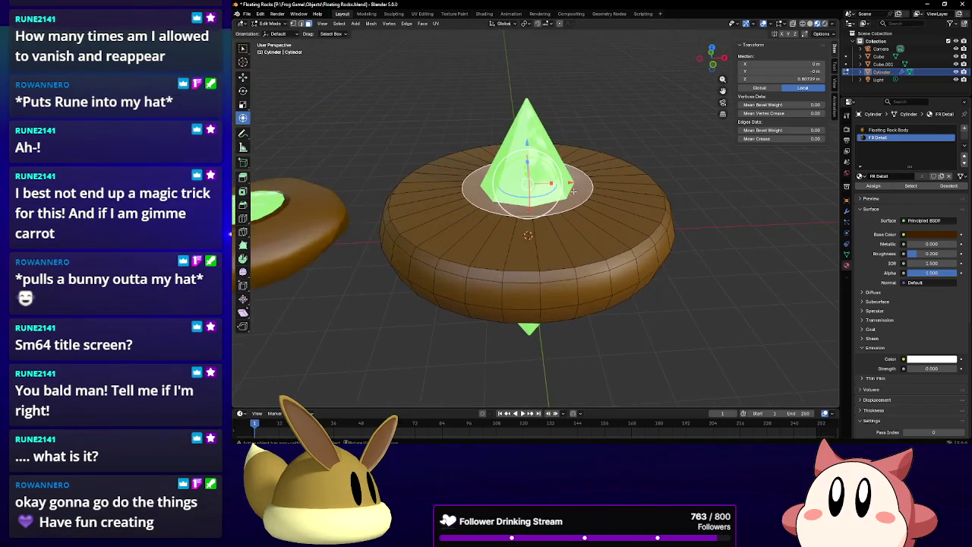
{"action": "scroll", "coordinate": [624, 181], "scroll_direction": "up", "scroll_amount": 4}
{"action": "key", "text": "s"}
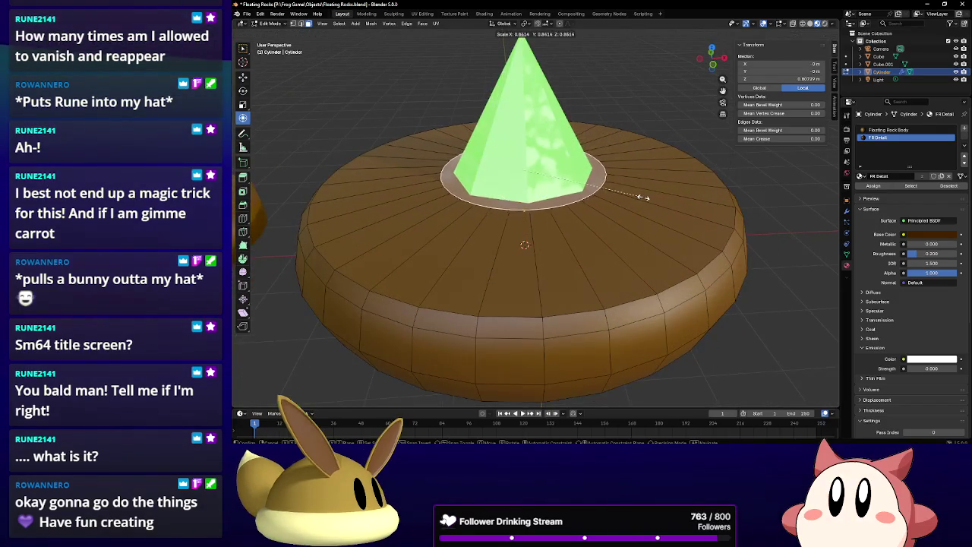
{"action": "left_click", "coordinate": [639, 197]}
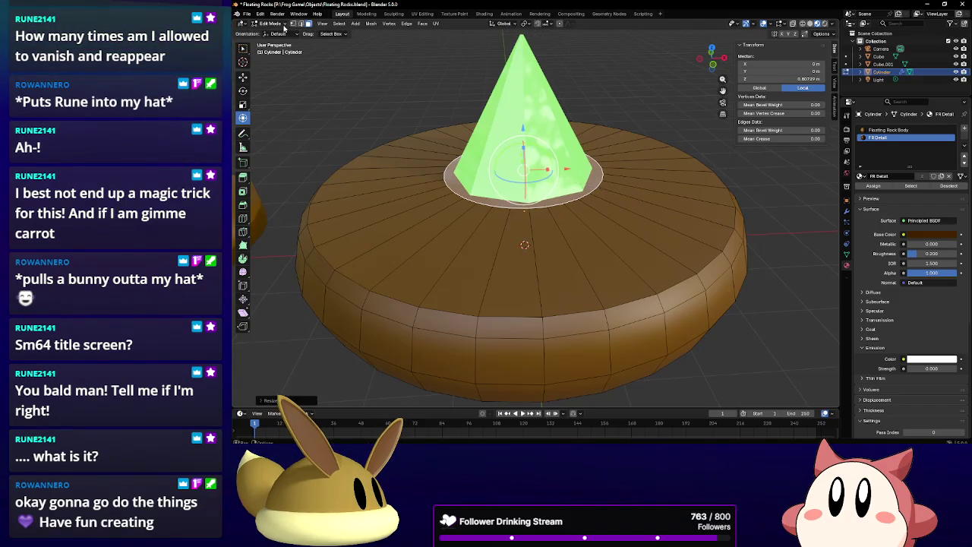
{"action": "key", "text": "Tab"}
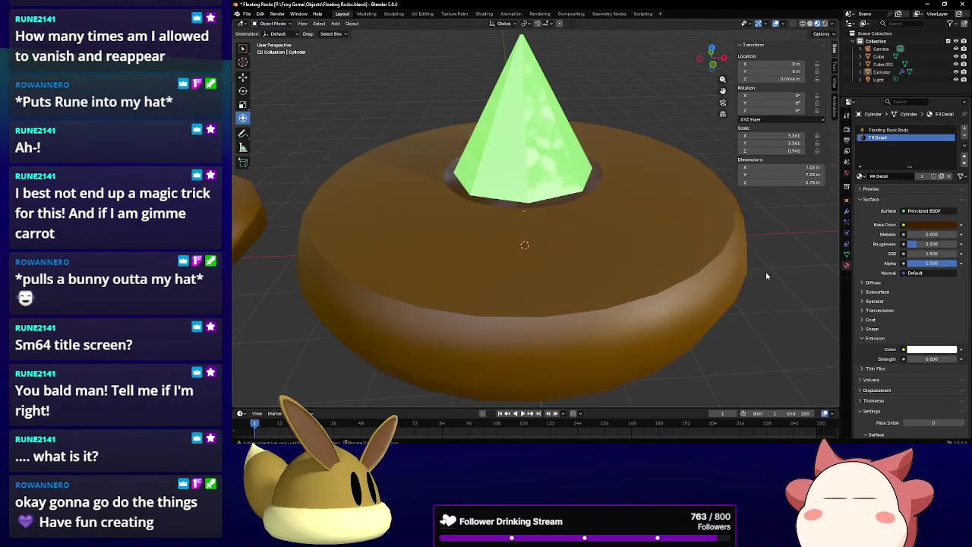
Change the rock's shading from its object context menu, ending with Shade Flat.
{"action": "scroll", "coordinate": [766, 276], "scroll_direction": "down", "scroll_amount": 5}
{"action": "middle_click_drag", "start_coordinate": [766, 276], "coordinate": [598, 228]}
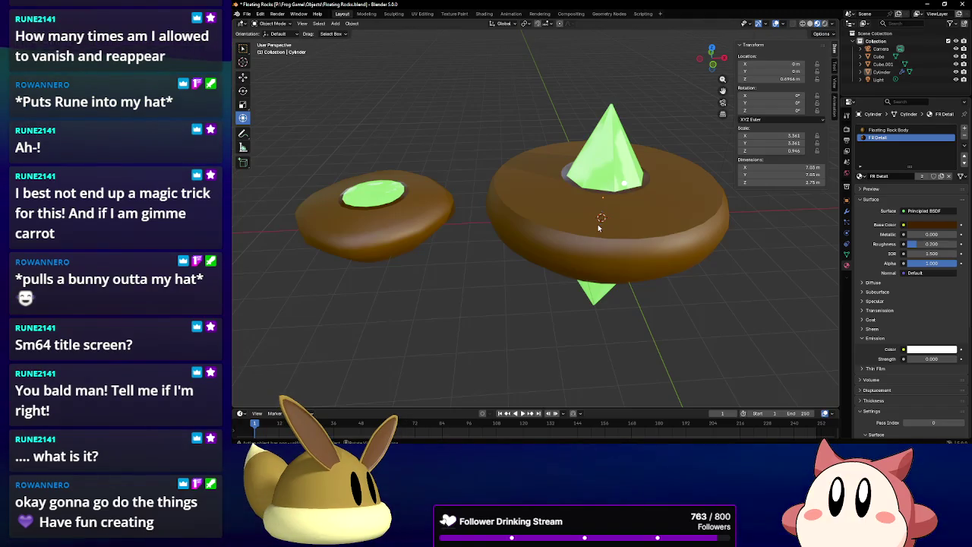
{"action": "right_click", "coordinate": [538, 170]}
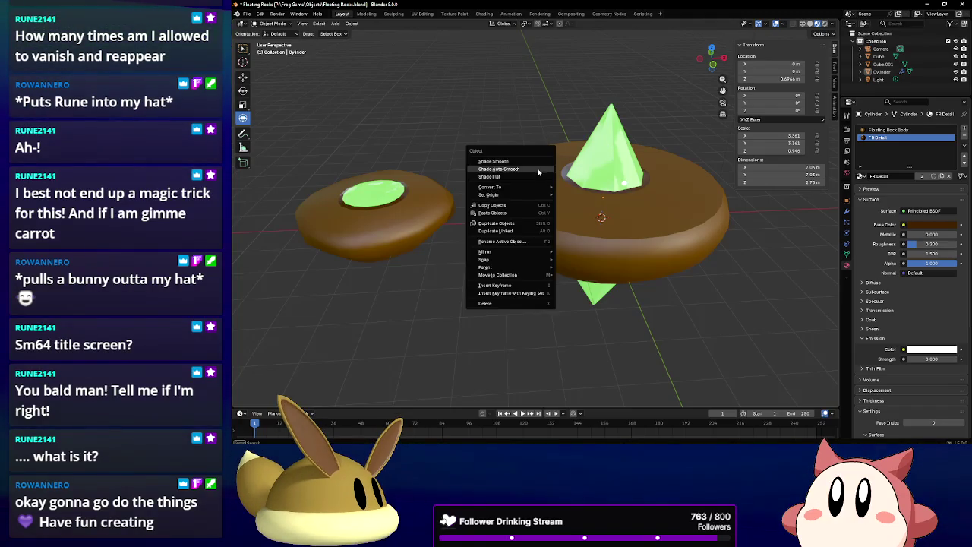
{"action": "left_click", "coordinate": [514, 165]}
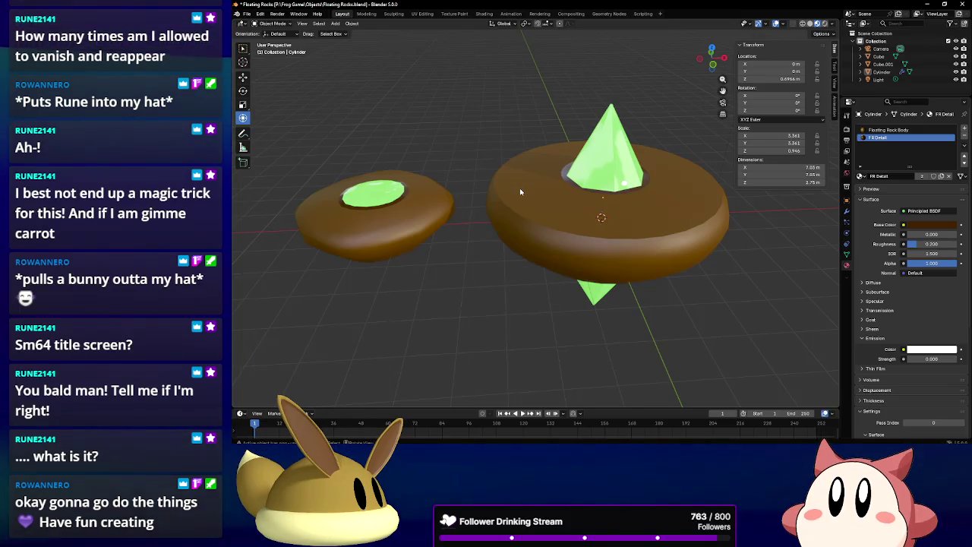
{"action": "right_click", "coordinate": [519, 182]}
{"action": "left_click", "coordinate": [520, 177]}
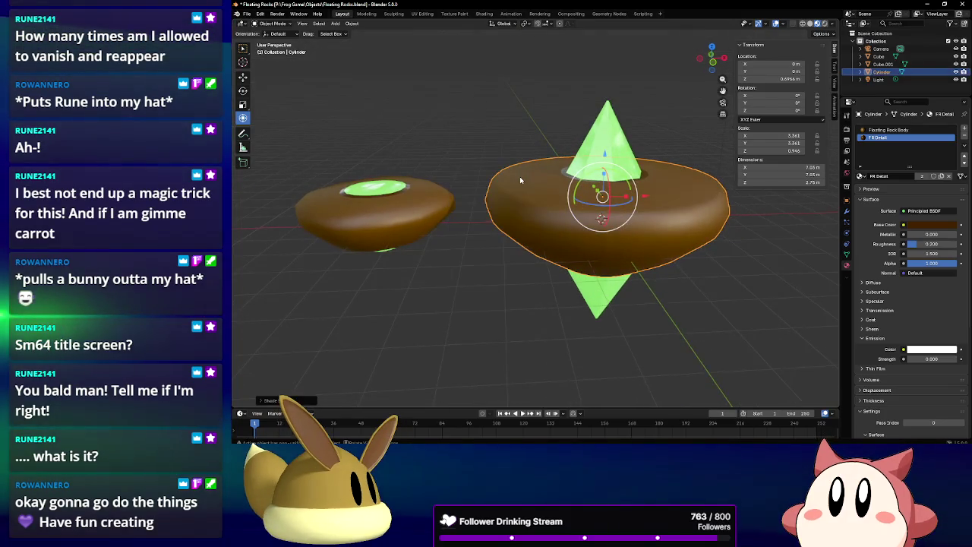
{"action": "mouse_move", "coordinate": [515, 179]}
{"action": "middle_mouse_down"}
{"action": "mouse_move", "coordinate": [500, 201]}
{"action": "mouse_move", "coordinate": [429, 160]}
{"action": "mouse_move", "coordinate": [487, 180]}
{"action": "middle_mouse_up"}
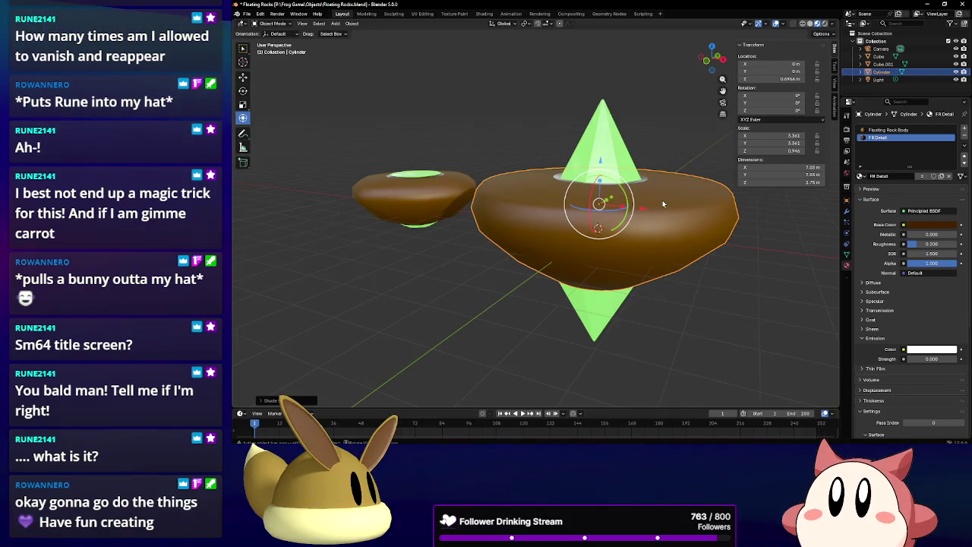
{"action": "left_click", "coordinate": [611, 156]}
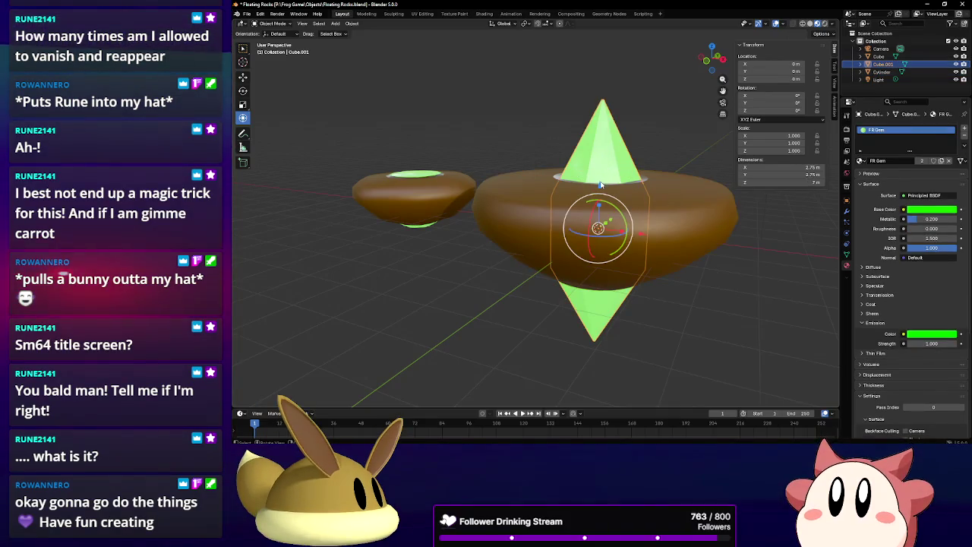
{"action": "key", "text": "g"}
{"action": "key", "text": "z"}
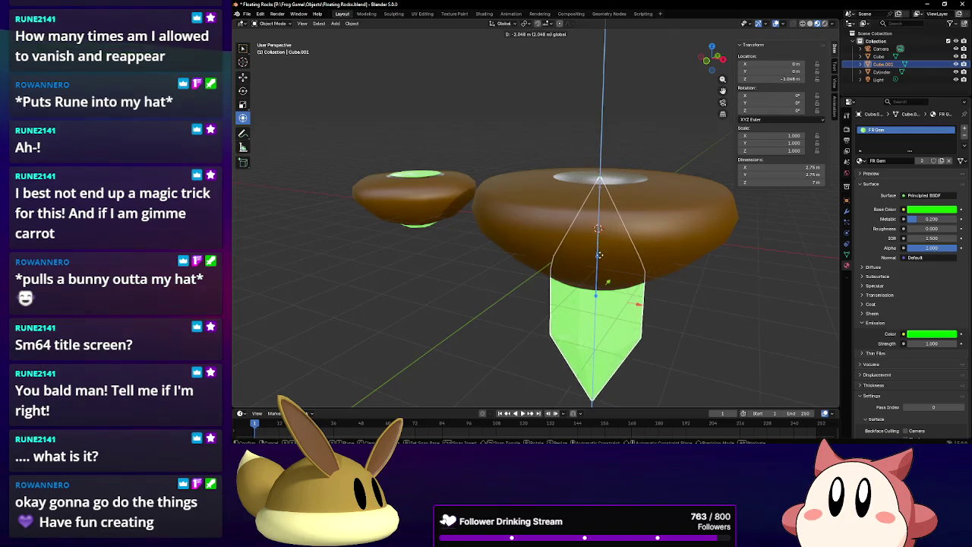
{"action": "key", "text": "Escape"}
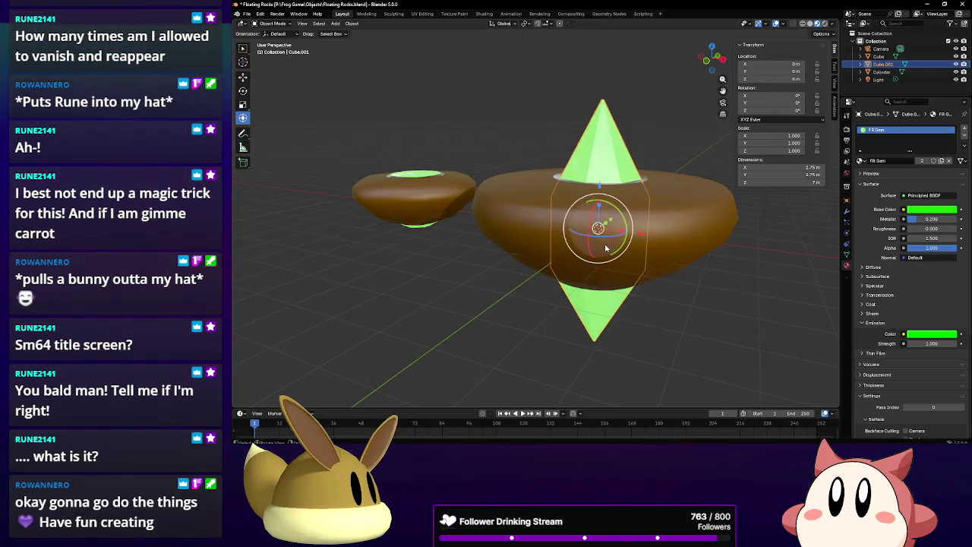
{"action": "left_click", "coordinate": [528, 116]}
{"action": "middle_click_drag", "start_coordinate": [528, 115], "coordinate": [543, 118]}
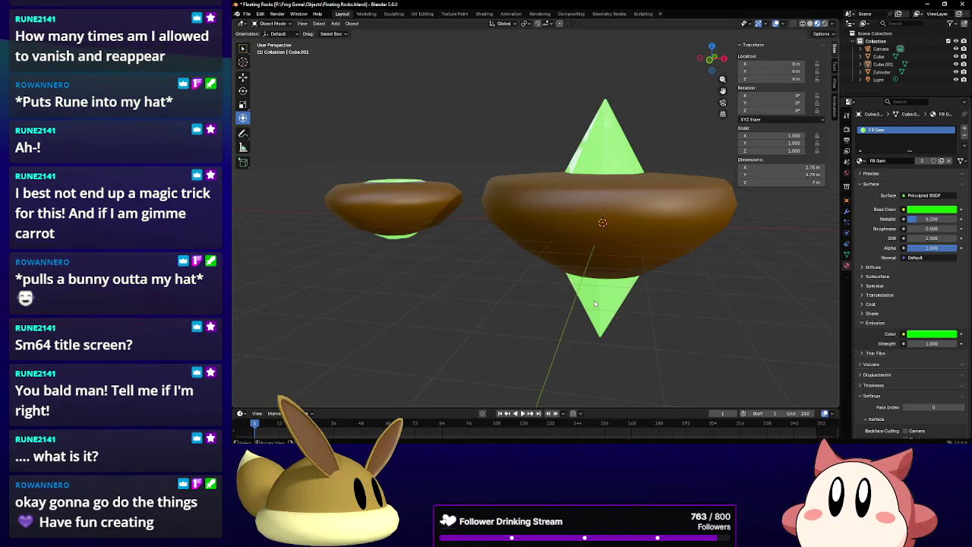
{"action": "left_click", "coordinate": [609, 133]}
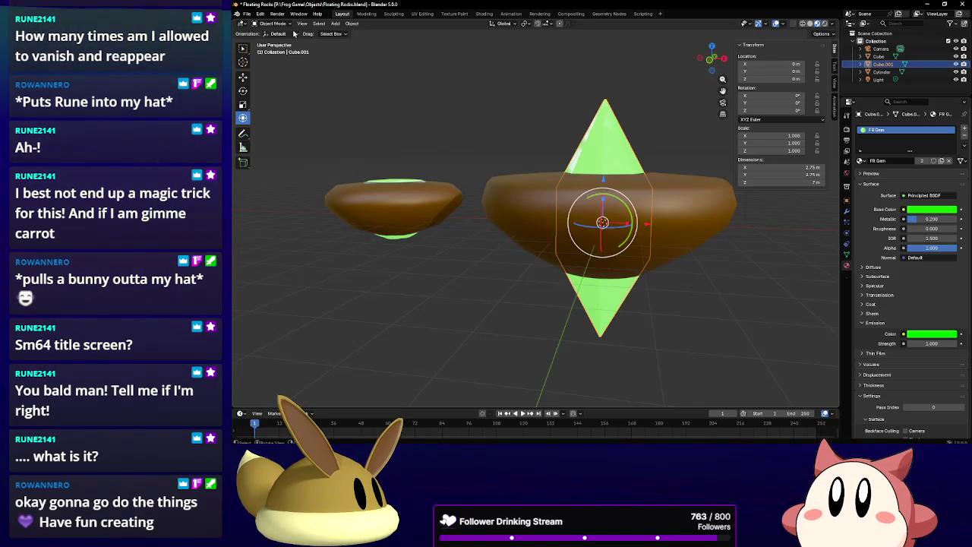
{"action": "left_click", "coordinate": [247, 14]}
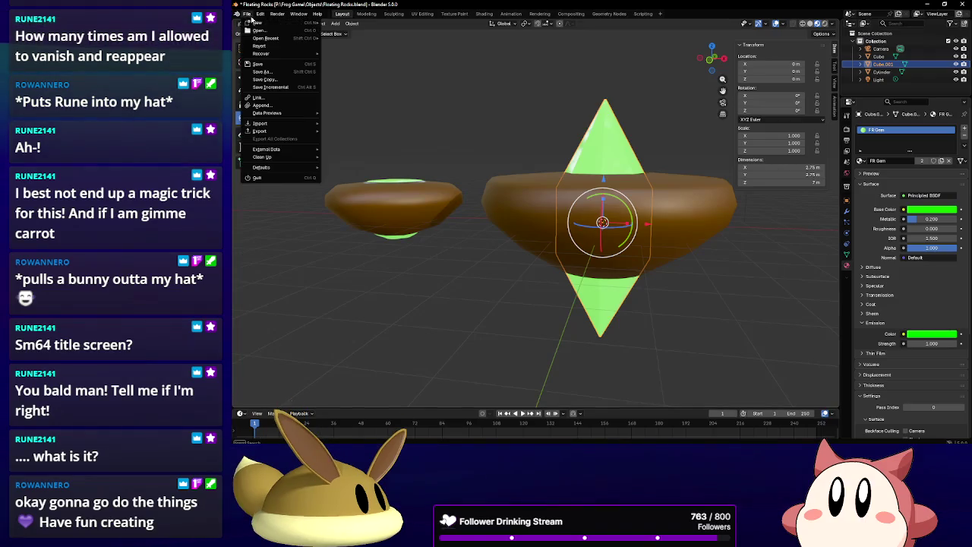
{"action": "left_click", "coordinate": [269, 65]}
{"action": "left_click", "coordinate": [278, 23]}
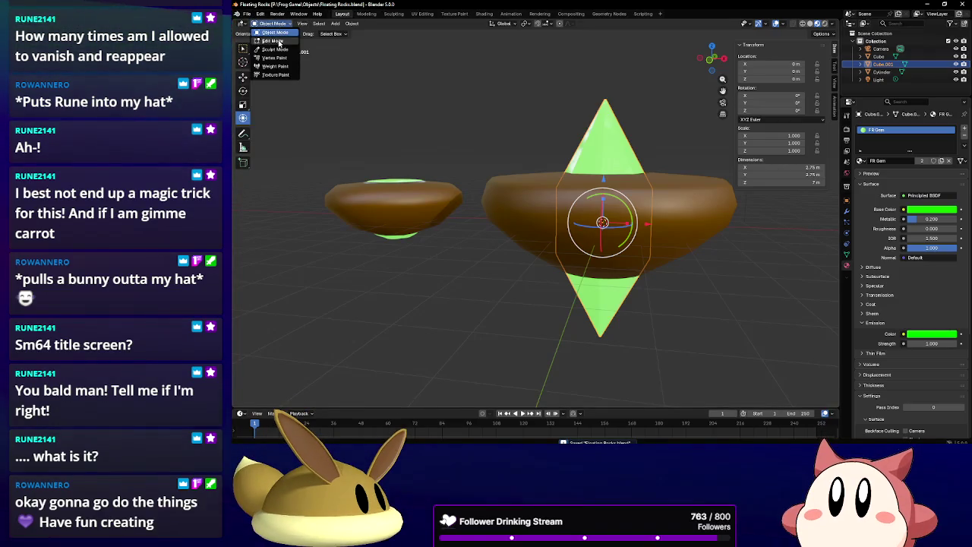
{"action": "left_click", "coordinate": [275, 41]}
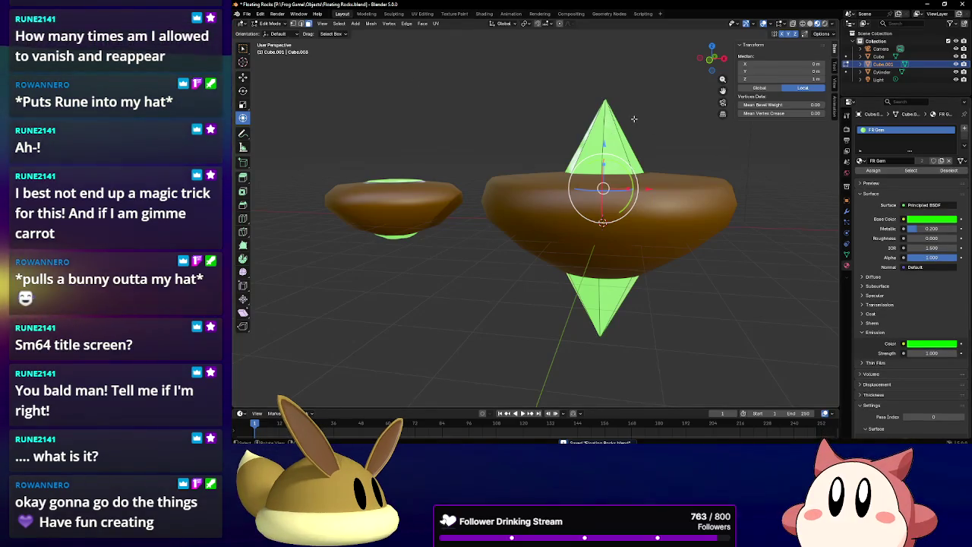
{"action": "left_click", "coordinate": [848, 130]}
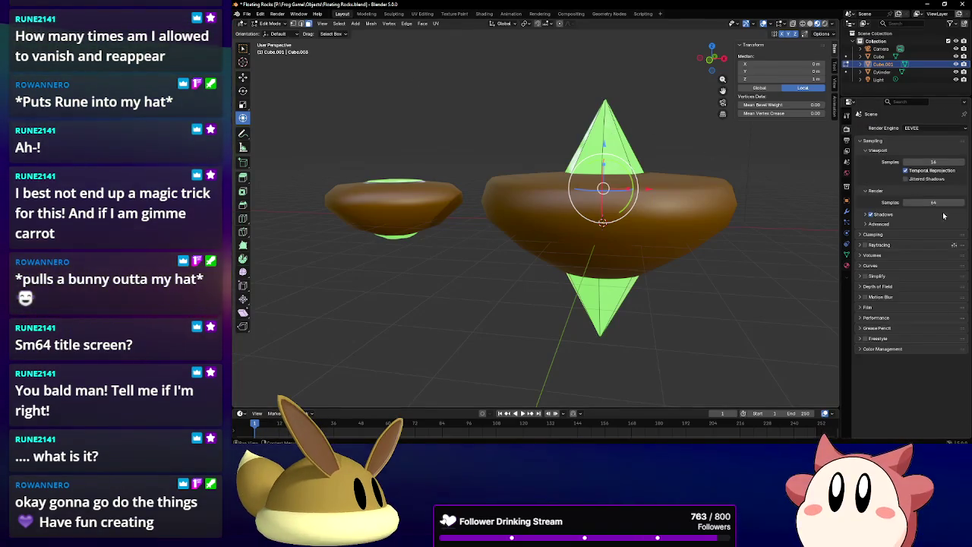
{"action": "left_click", "coordinate": [847, 114]}
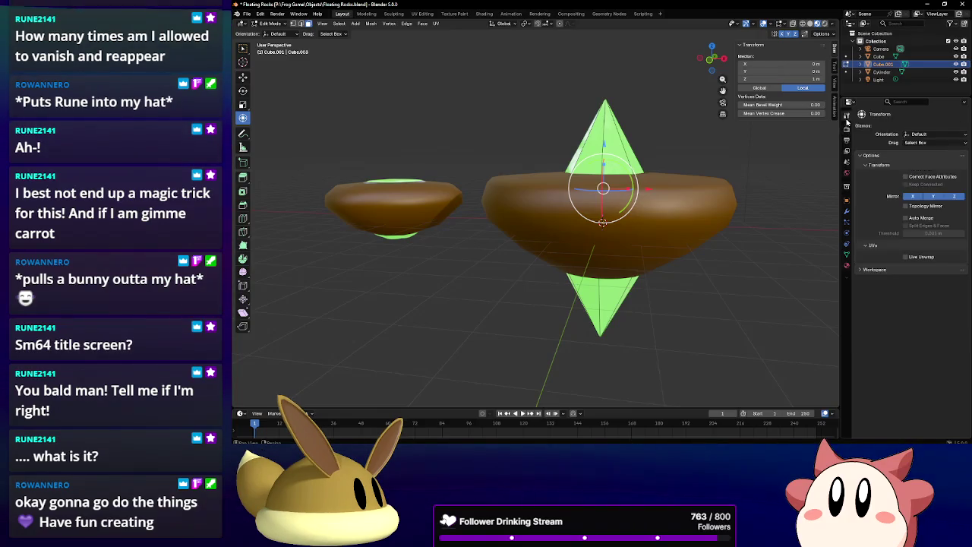
{"action": "left_click", "coordinate": [952, 198]}
{"action": "mouse_move", "coordinate": [623, 228]}
{"action": "middle_mouse_down"}
{"action": "mouse_move", "coordinate": [650, 182]}
{"action": "mouse_move", "coordinate": [455, 133]}
{"action": "middle_mouse_up"}
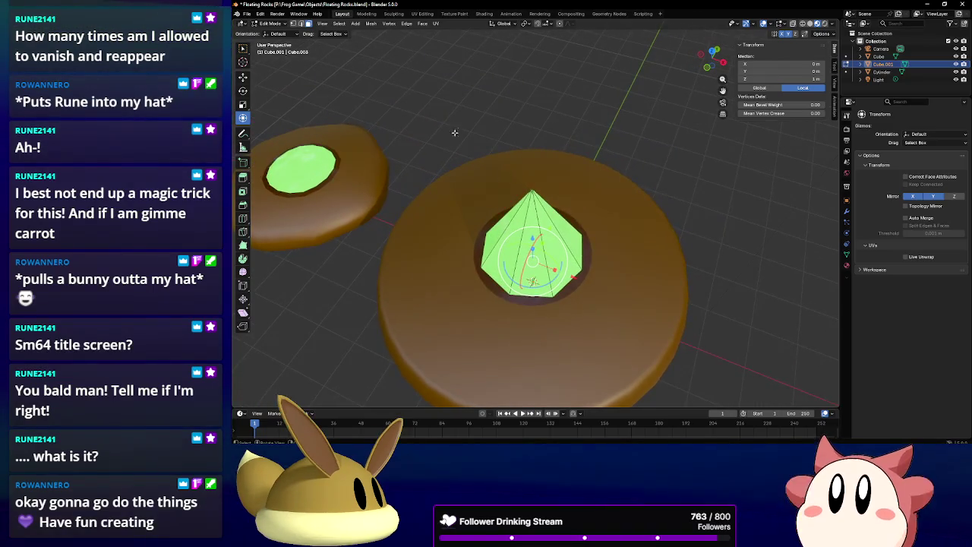
{"action": "left_click", "coordinate": [563, 176]}
{"action": "scroll", "coordinate": [563, 176], "scroll_direction": "up", "scroll_amount": 3}
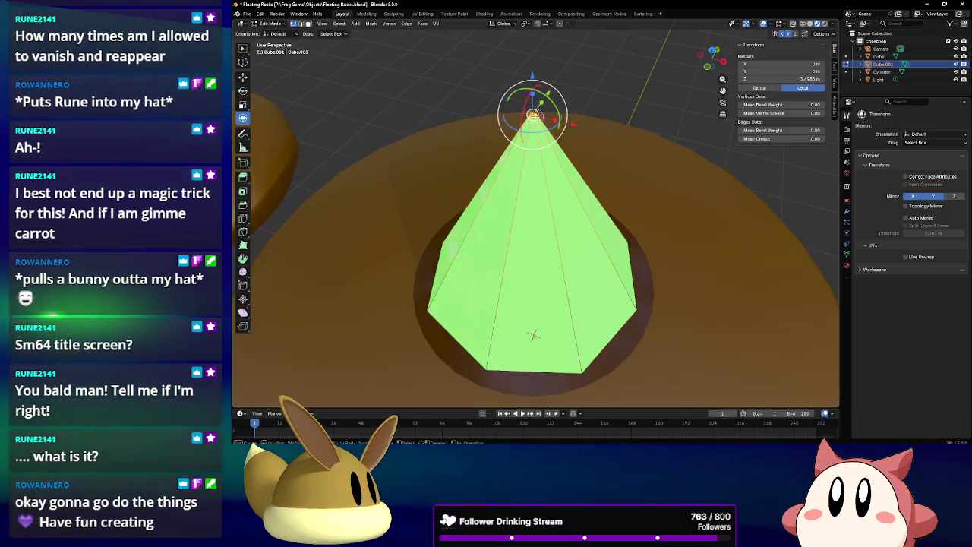
{"action": "key", "text": "g"}
{"action": "key", "text": "z"}
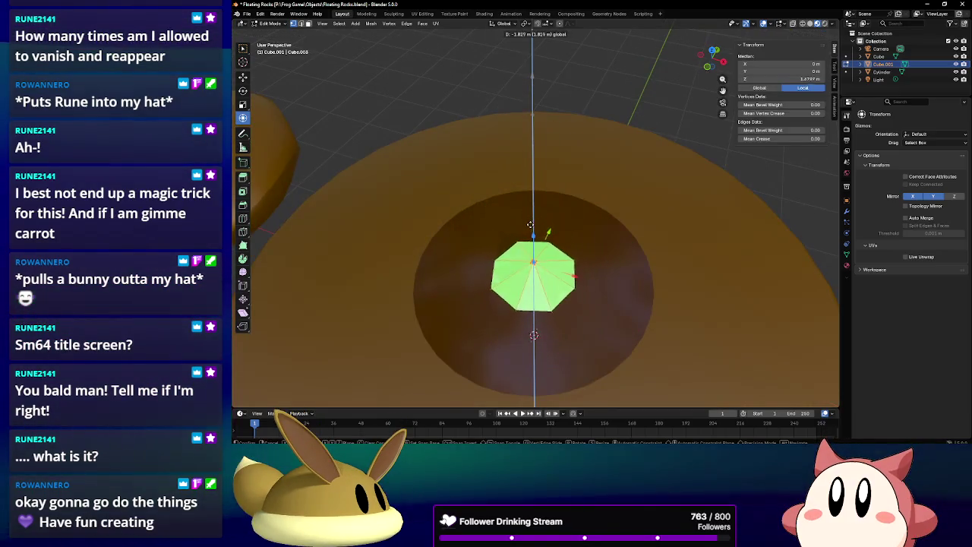
{"action": "left_click", "coordinate": [529, 227]}
{"action": "middle_click_drag", "start_coordinate": [530, 227], "coordinate": [556, 174]}
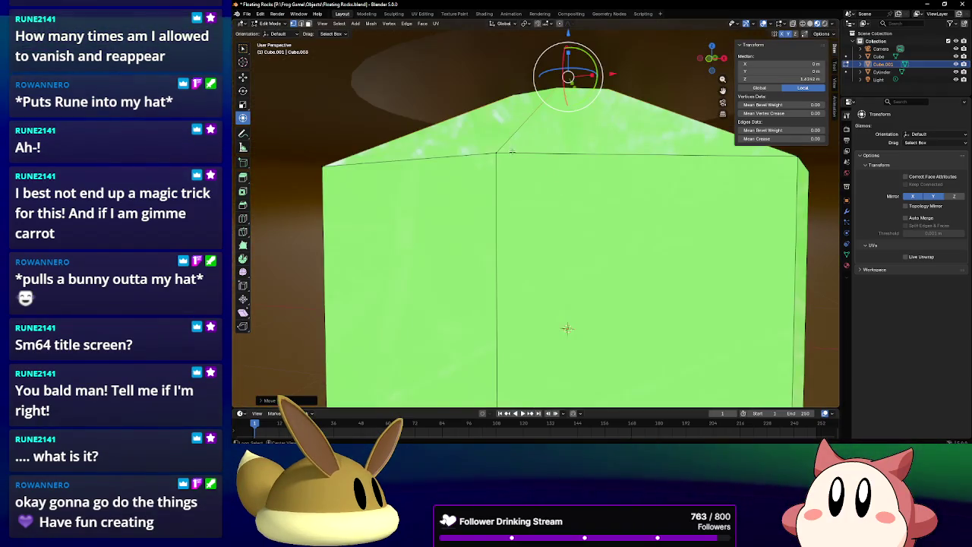
{"action": "key", "text": "KP_Decimal"}
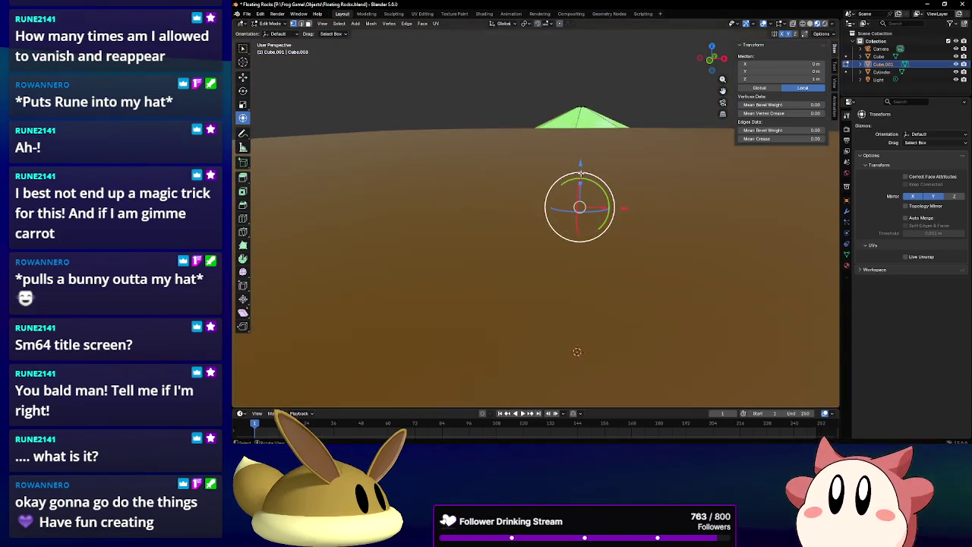
{"action": "left_click_drag", "start_coordinate": [580, 173], "coordinate": [590, 93]}
{"action": "mouse_move", "coordinate": [589, 95]}
{"action": "middle_mouse_down"}
{"action": "mouse_move", "coordinate": [621, 158]}
{"action": "mouse_move", "coordinate": [608, 133]}
{"action": "mouse_move", "coordinate": [668, 199]}
{"action": "middle_mouse_up"}
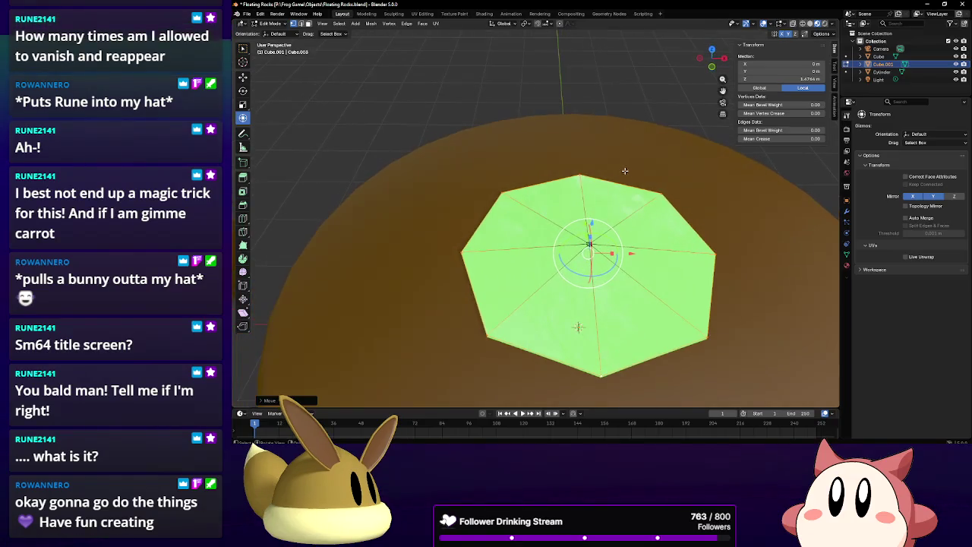
{"action": "key", "text": "s"}
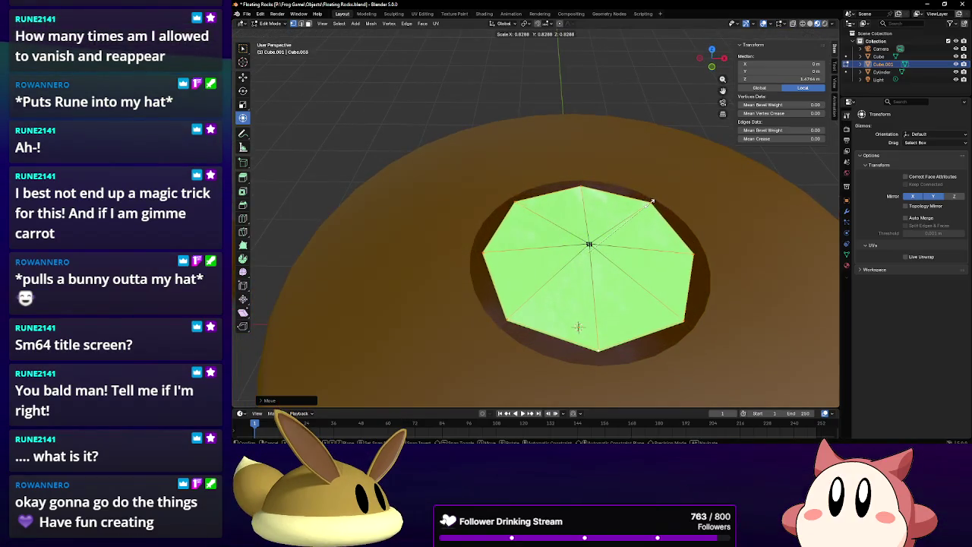
{"action": "left_click", "coordinate": [651, 203]}
{"action": "left_click", "coordinate": [509, 106]}
{"action": "middle_click_drag", "start_coordinate": [549, 182], "coordinate": [553, 155]}
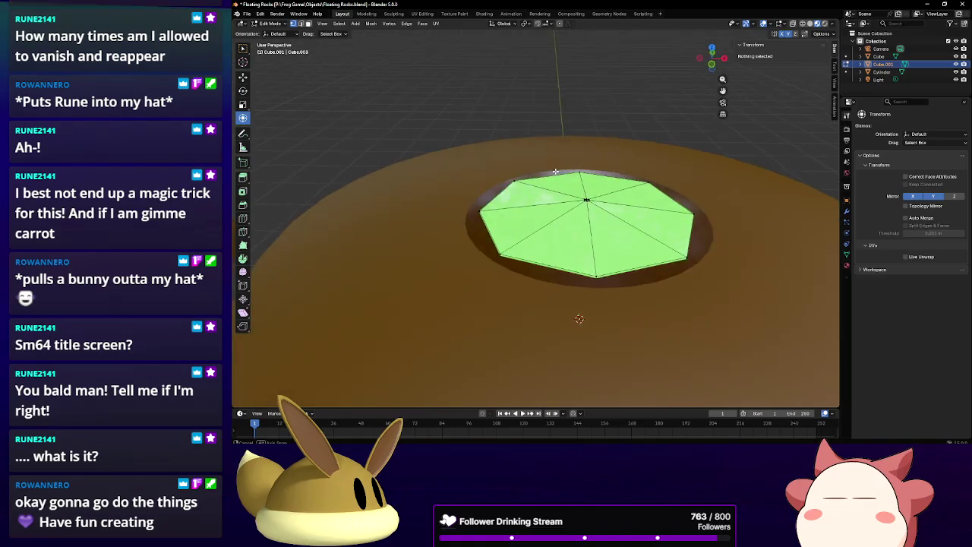
{"action": "scroll", "coordinate": [553, 155], "scroll_direction": "down", "scroll_amount": 5}
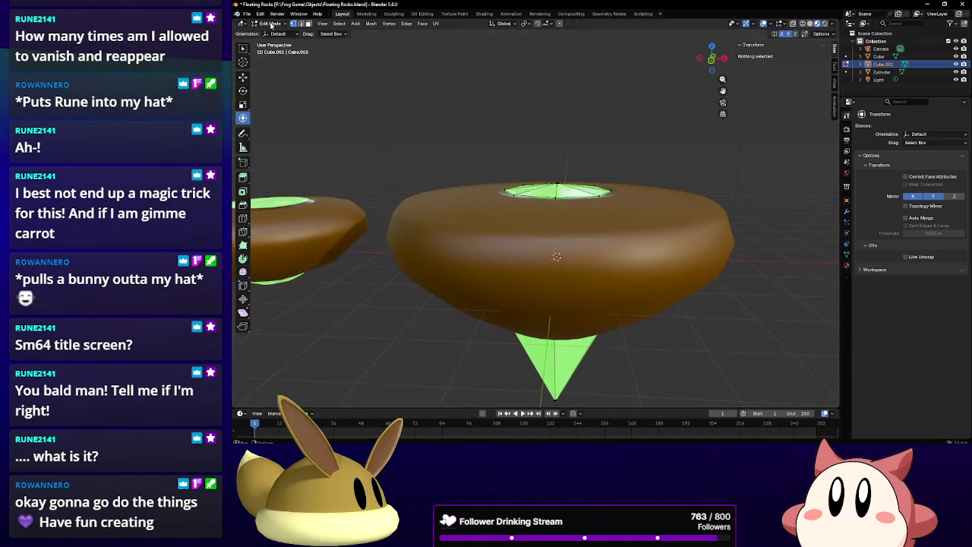
{"action": "left_click", "coordinate": [271, 24]}
{"action": "left_click", "coordinate": [273, 33]}
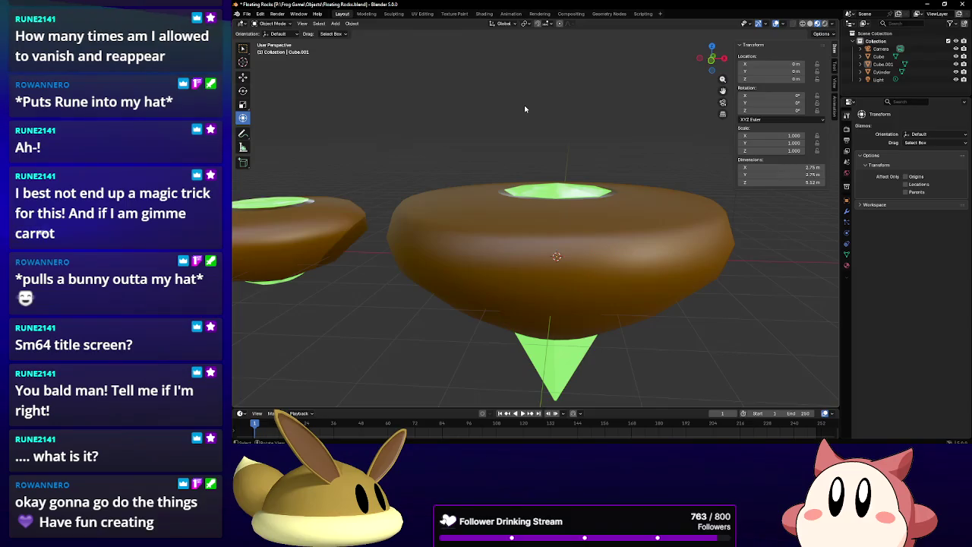
{"action": "mouse_move", "coordinate": [524, 105]}
{"action": "middle_mouse_down"}
{"action": "mouse_move", "coordinate": [519, 98]}
{"action": "mouse_move", "coordinate": [529, 107]}
{"action": "middle_mouse_up"}
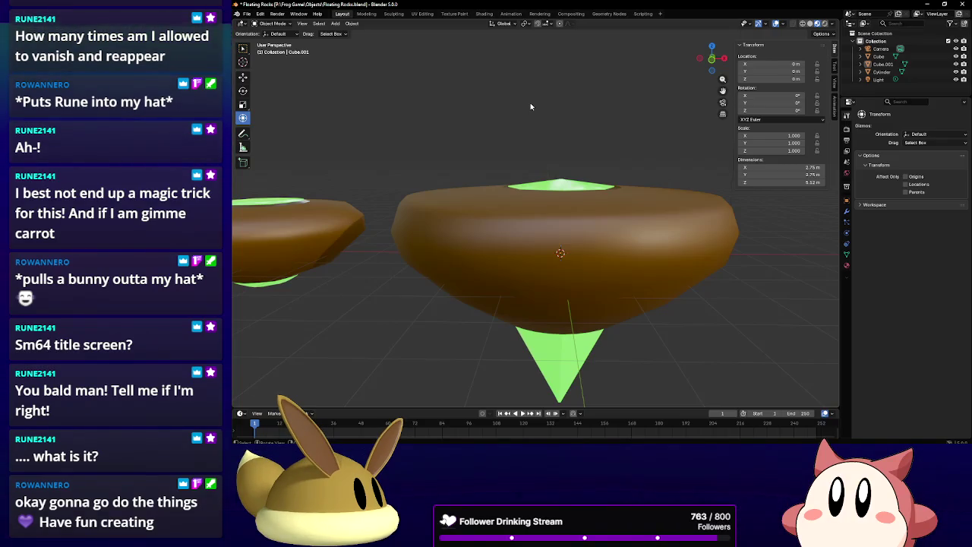
{"action": "key", "text": "Tab"}
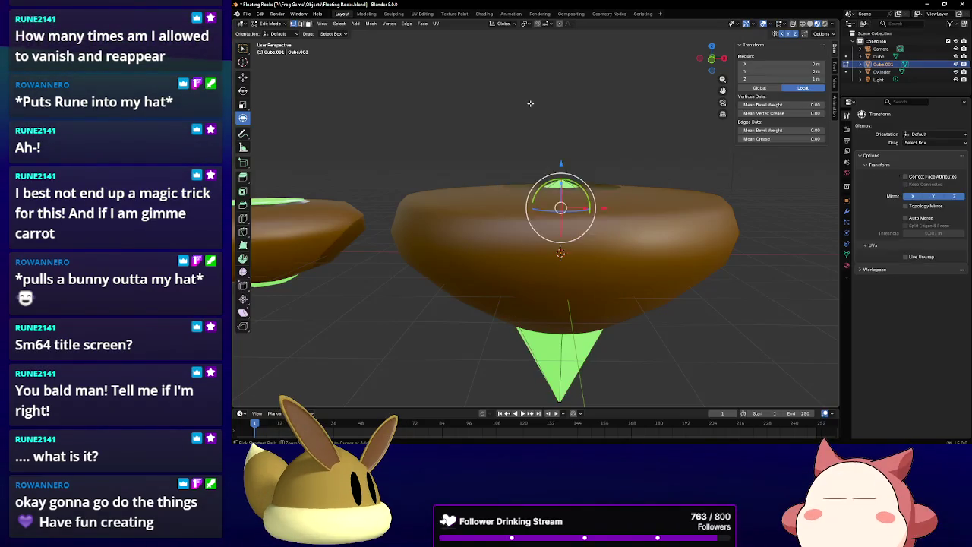
{"action": "left_click", "coordinate": [275, 25]}
{"action": "left_click", "coordinate": [272, 36]}
{"action": "left_click", "coordinate": [560, 253]}
Paste a copy of the crystal-topped rock and move it sideways along Y.
{"action": "middle_click_drag", "start_coordinate": [559, 253], "coordinate": [613, 192]}
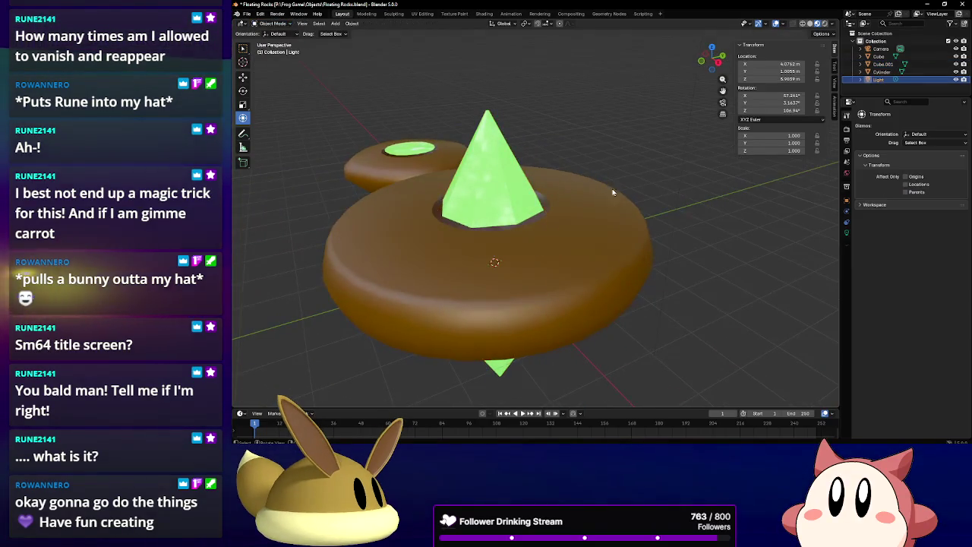
{"action": "left_click", "coordinate": [613, 192]}
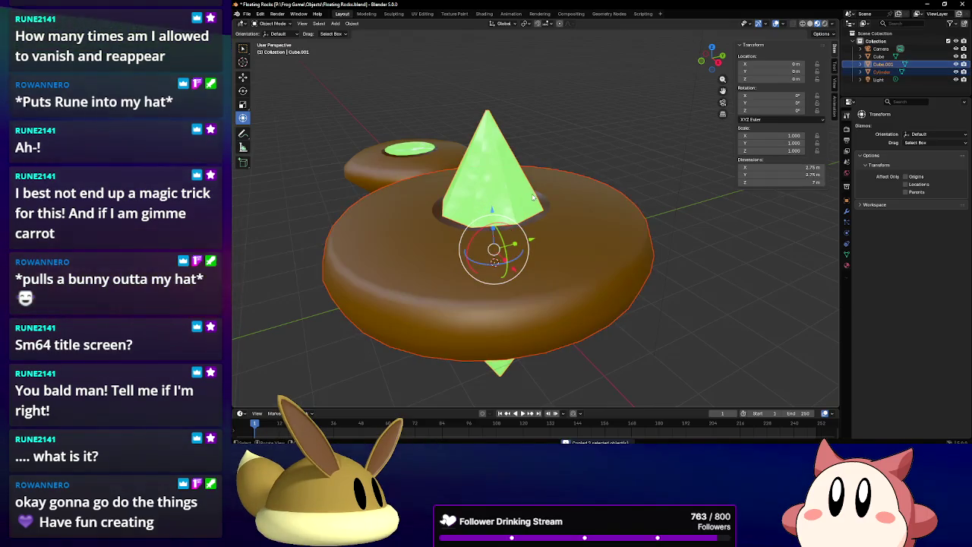
{"action": "key", "text": "ctrl+v"}
{"action": "key", "text": "g"}
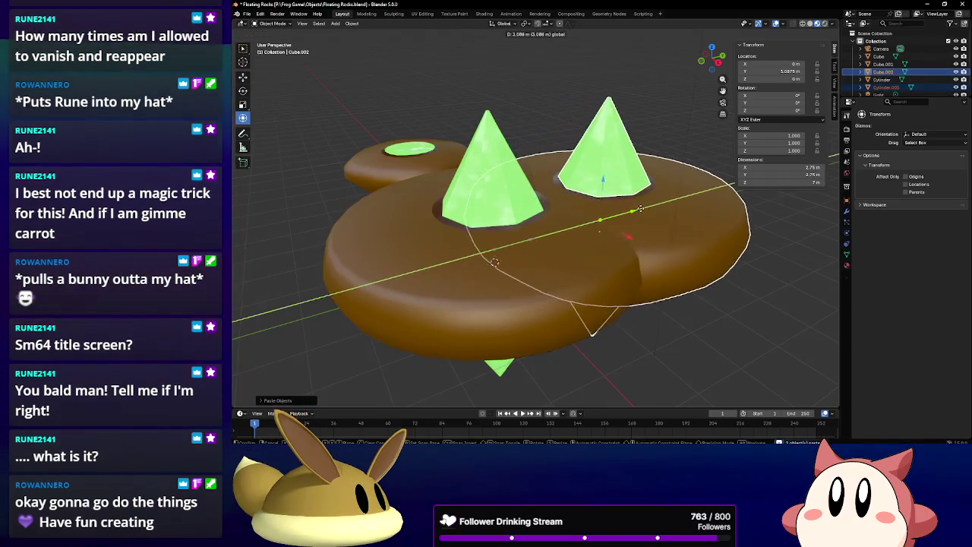
{"action": "key", "text": "y"}
{"action": "left_click", "coordinate": [280, 266]}
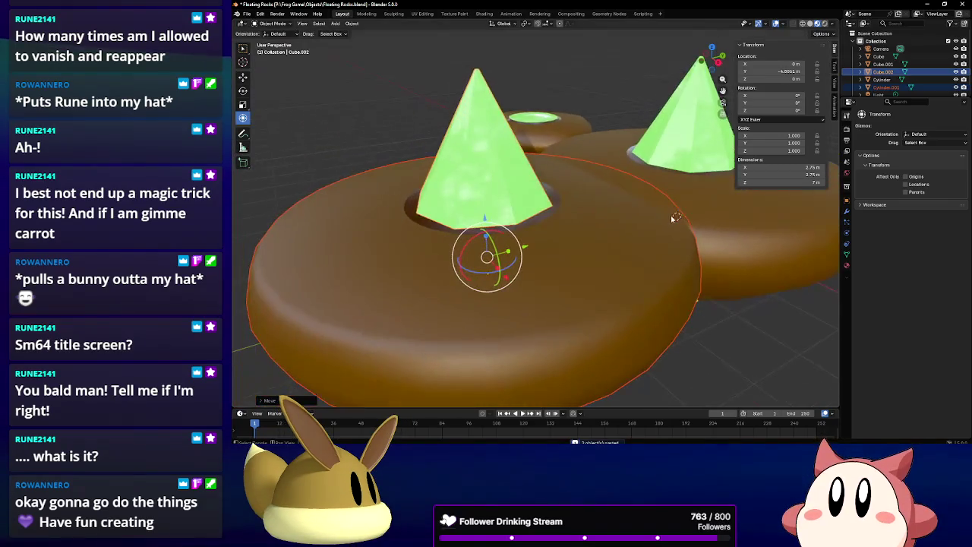
Move the copy further along Y, about 7.5 m from the original, and enter Edit Mode.
{"action": "scroll", "coordinate": [575, 222], "scroll_direction": "down", "scroll_amount": 3}
{"action": "middle_click_drag", "start_coordinate": [531, 243], "coordinate": [575, 223]}
{"action": "key", "text": "g"}
{"action": "key", "text": "y"}
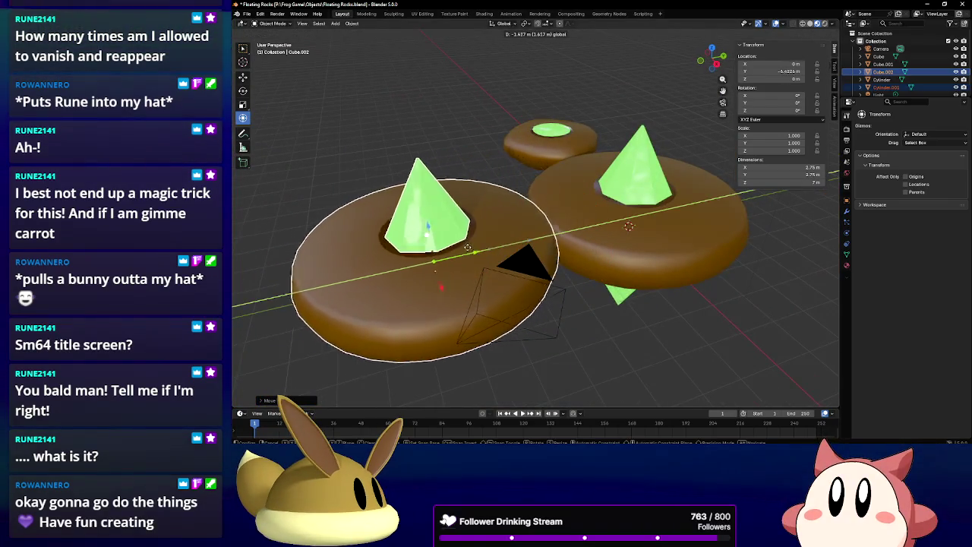
{"action": "left_click", "coordinate": [486, 228]}
{"action": "mouse_move", "coordinate": [486, 227]}
{"action": "middle_mouse_down"}
{"action": "mouse_move", "coordinate": [518, 242]}
{"action": "mouse_move", "coordinate": [545, 190]}
{"action": "middle_mouse_up"}
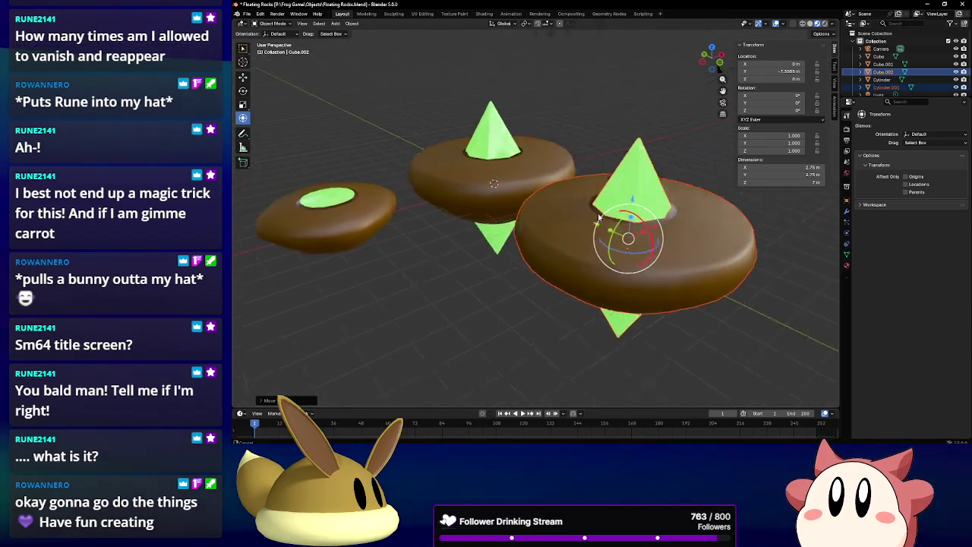
{"action": "left_click", "coordinate": [271, 24]}
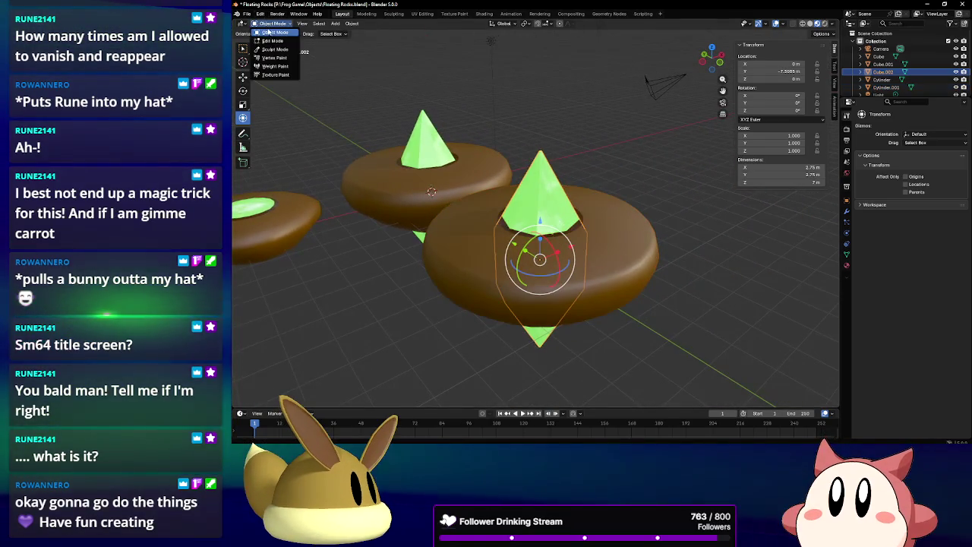
{"action": "left_click", "coordinate": [272, 67]}
{"action": "scroll", "coordinate": [530, 176], "scroll_direction": "up", "scroll_amount": 2}
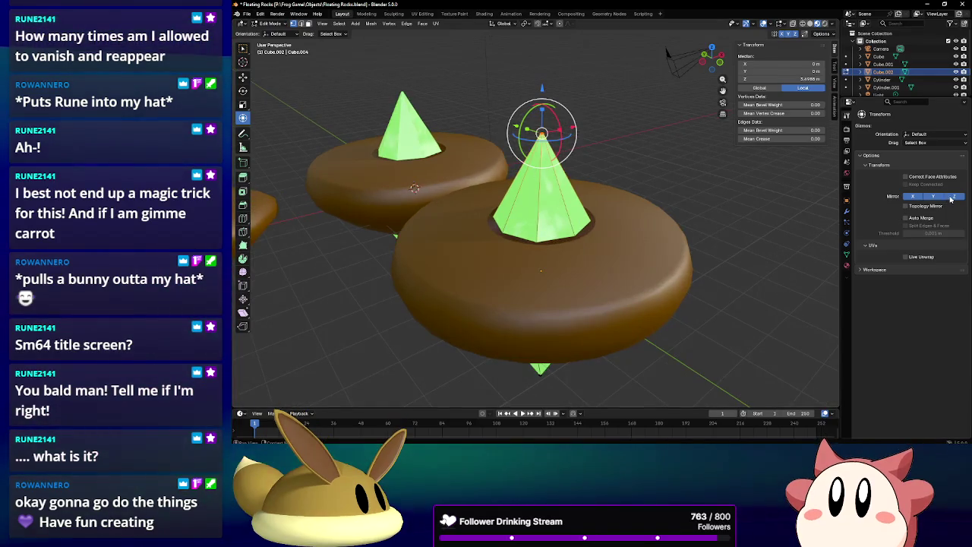
Pull the copied crystal's tip straight down along Z.
{"action": "scroll", "coordinate": [568, 69], "scroll_direction": "up", "scroll_amount": 1}
{"action": "scroll", "coordinate": [568, 69], "scroll_direction": "up", "scroll_amount": 2}
{"action": "scroll", "coordinate": [567, 69], "scroll_direction": "down", "scroll_amount": 3}
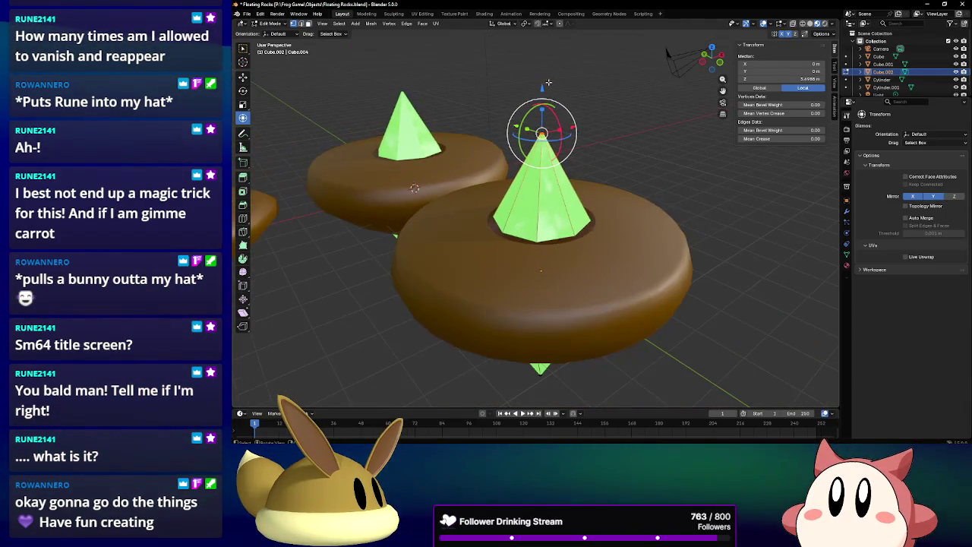
{"action": "key", "text": "g"}
{"action": "key", "text": "z"}
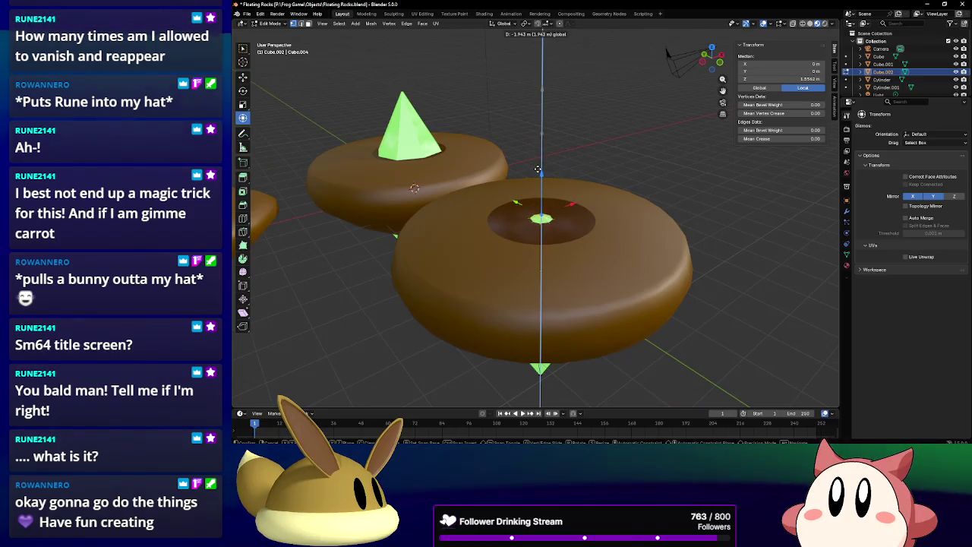
{"action": "scroll", "coordinate": [425, 129], "scroll_direction": "up", "scroll_amount": 2}
{"action": "scroll", "coordinate": [555, 175], "scroll_direction": "up", "scroll_amount": 3}
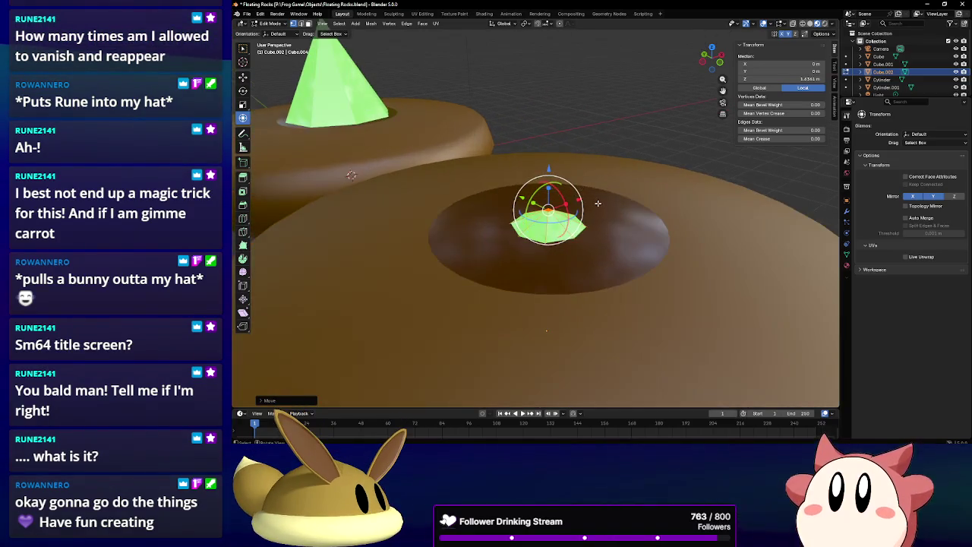
{"action": "scroll", "coordinate": [555, 175], "scroll_direction": "up", "scroll_amount": 4}
{"action": "scroll", "coordinate": [554, 176], "scroll_direction": "up", "scroll_amount": 3}
{"action": "scroll", "coordinate": [554, 176], "scroll_direction": "up", "scroll_amount": 3}
{"action": "middle_click_drag", "start_coordinate": [555, 175], "coordinate": [496, 157]}
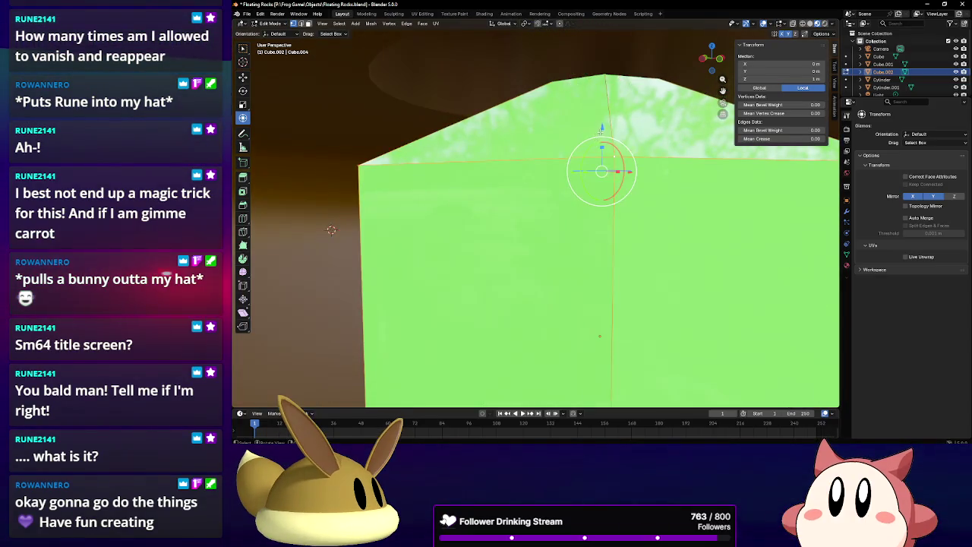
Raise the flattened crystal's top slightly along Z.
{"action": "key", "text": "g"}
{"action": "key", "text": "z"}
{"action": "left_click", "coordinate": [605, 46]}
{"action": "scroll", "coordinate": [582, 100], "scroll_direction": "down", "scroll_amount": 3}
{"action": "mouse_move", "coordinate": [605, 46]}
{"action": "middle_mouse_down"}
{"action": "mouse_move", "coordinate": [582, 100]}
{"action": "mouse_move", "coordinate": [585, 162]}
{"action": "middle_mouse_up"}
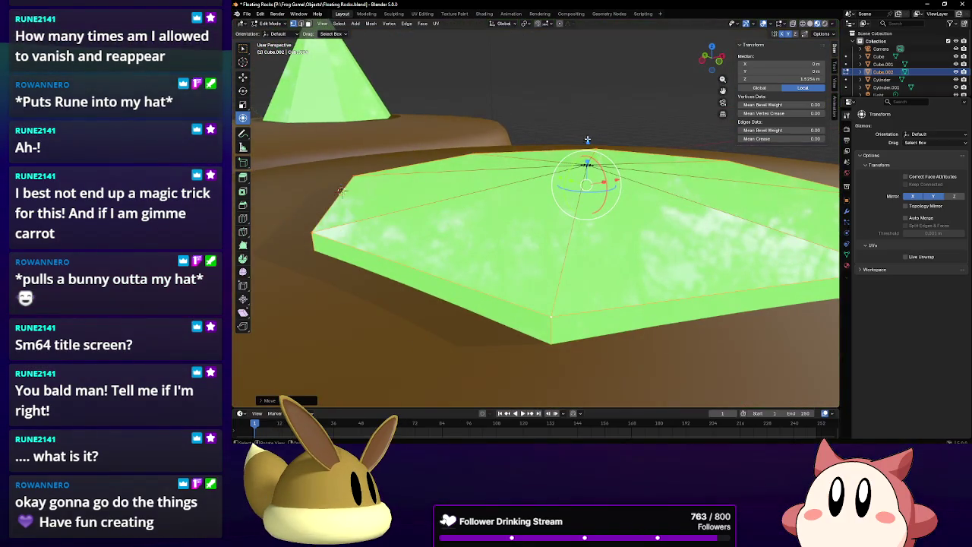
Lower the pool surface slightly and shrink its top to about 0.89 to fit the hollow.
{"action": "key", "text": "g"}
{"action": "key", "text": "z"}
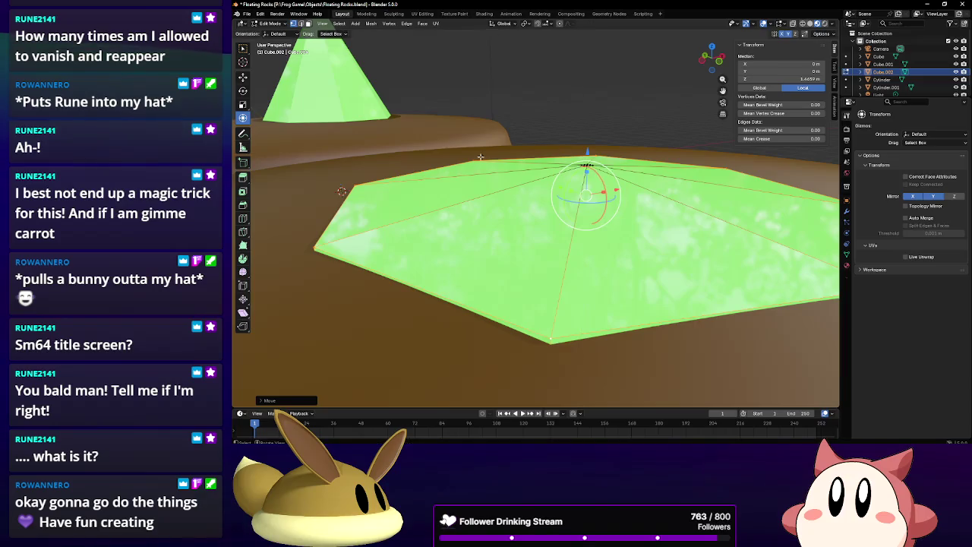
{"action": "key", "text": "s"}
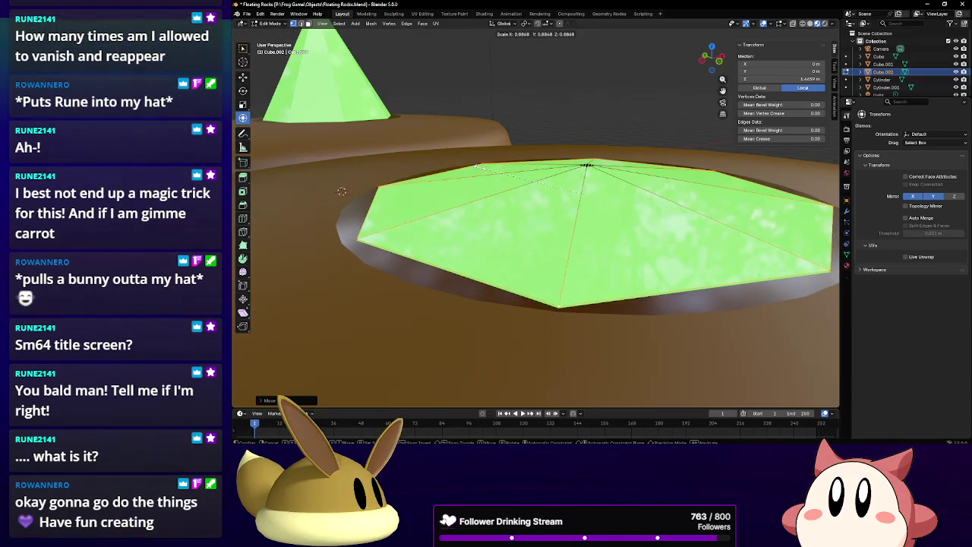
{"action": "middle_click_drag", "start_coordinate": [342, 190], "coordinate": [351, 240]}
{"action": "scroll", "coordinate": [351, 241], "scroll_direction": "up", "scroll_amount": 5}
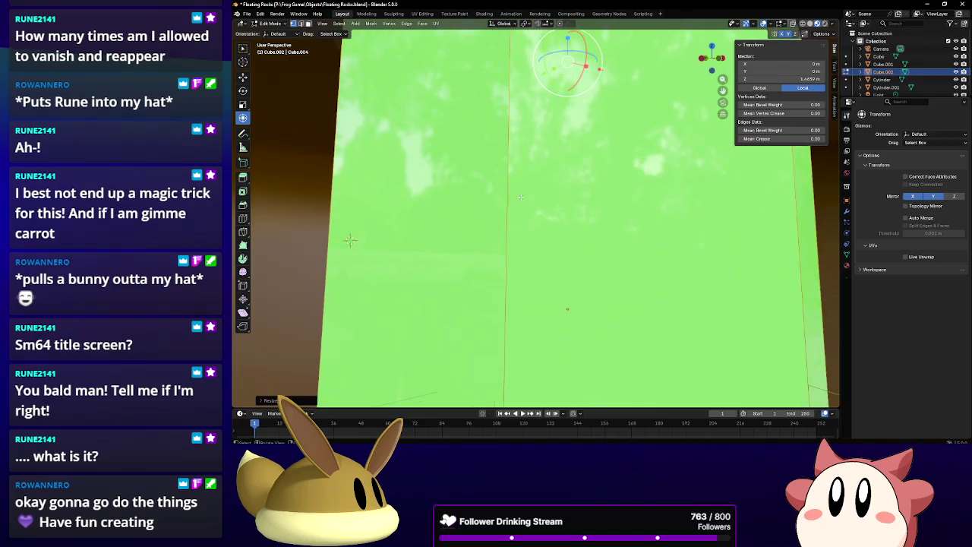
{"action": "left_click", "coordinate": [243, 220]}
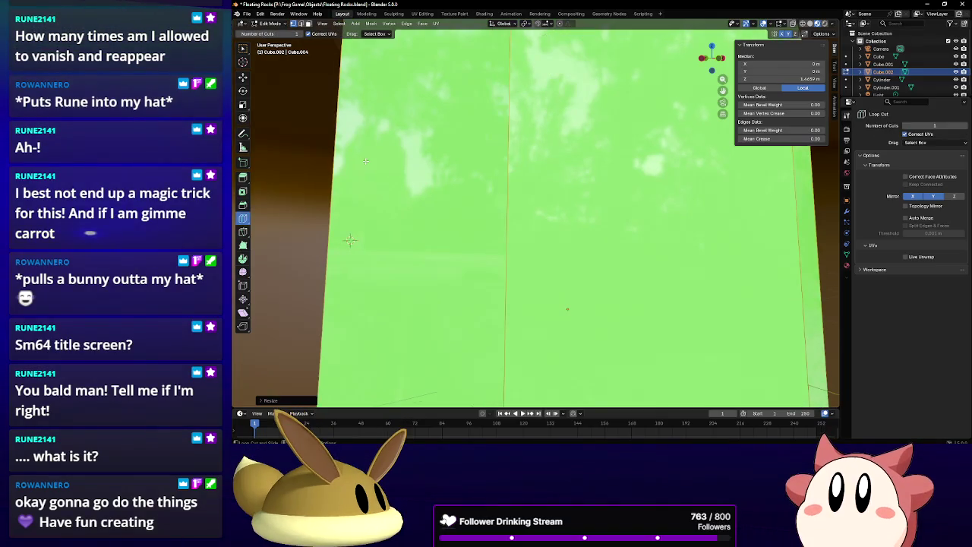
{"action": "scroll", "coordinate": [349, 240], "scroll_direction": "down", "scroll_amount": 5}
{"action": "middle_click_drag", "start_coordinate": [349, 241], "coordinate": [251, 143]}
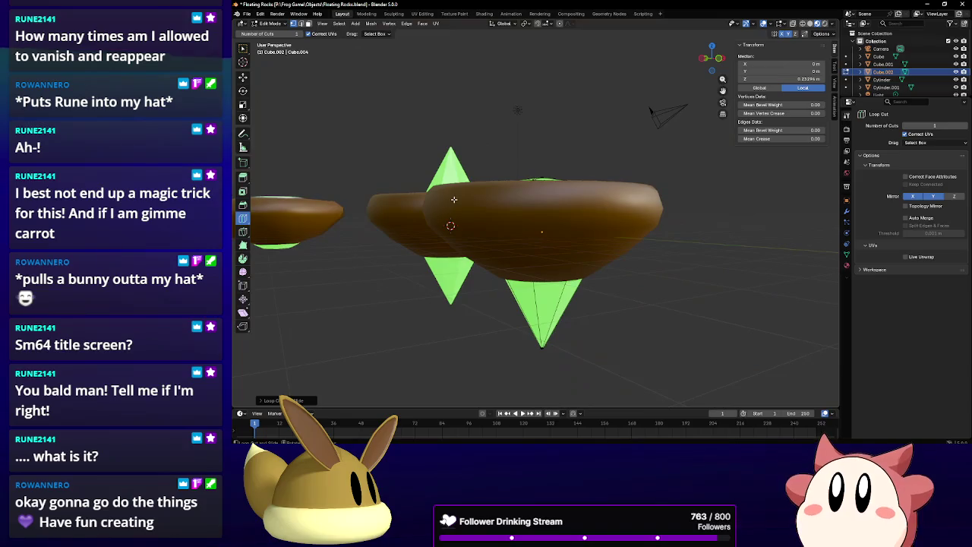
Scale the gem vertices and raise them along Z into the rock's top.
{"action": "left_click", "coordinate": [243, 118]}
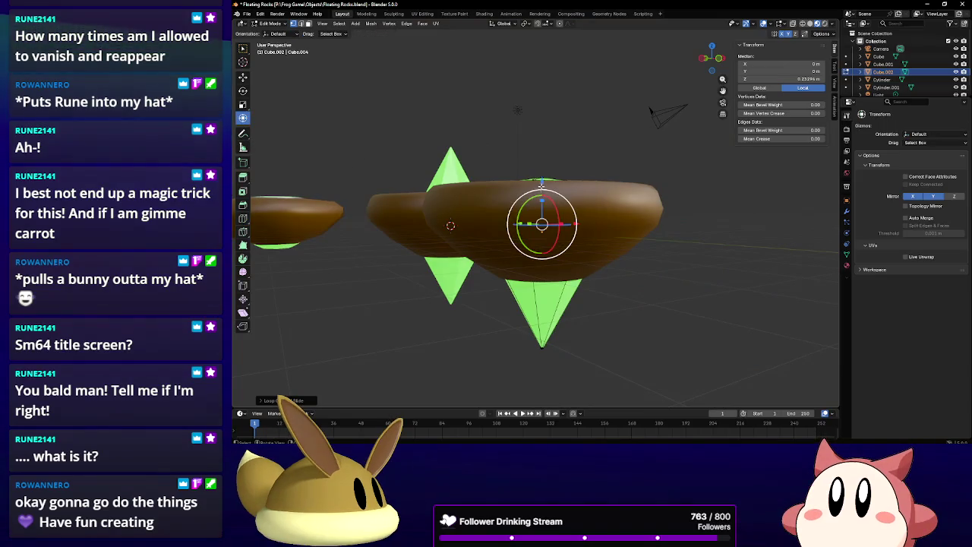
{"action": "key", "text": "s"}
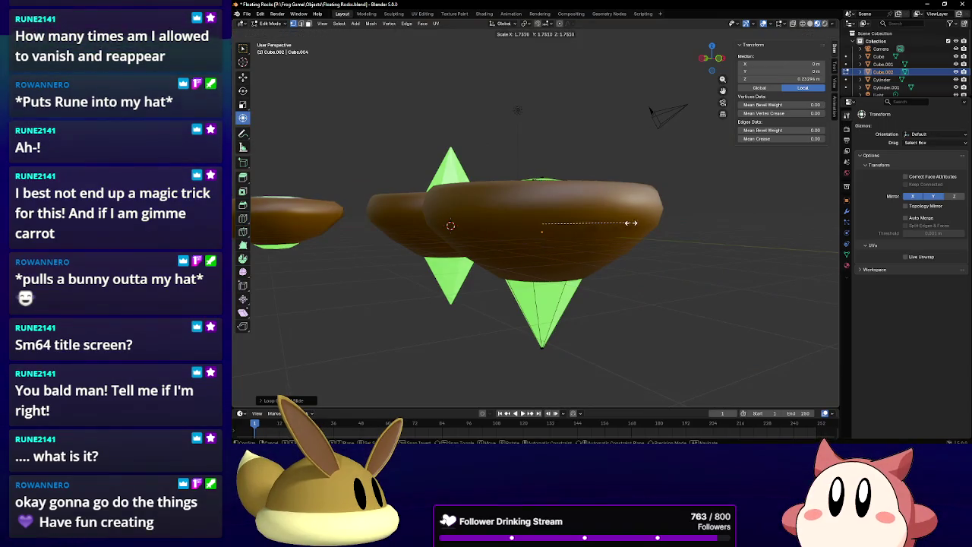
{"action": "key", "text": "g"}
{"action": "key", "text": "z"}
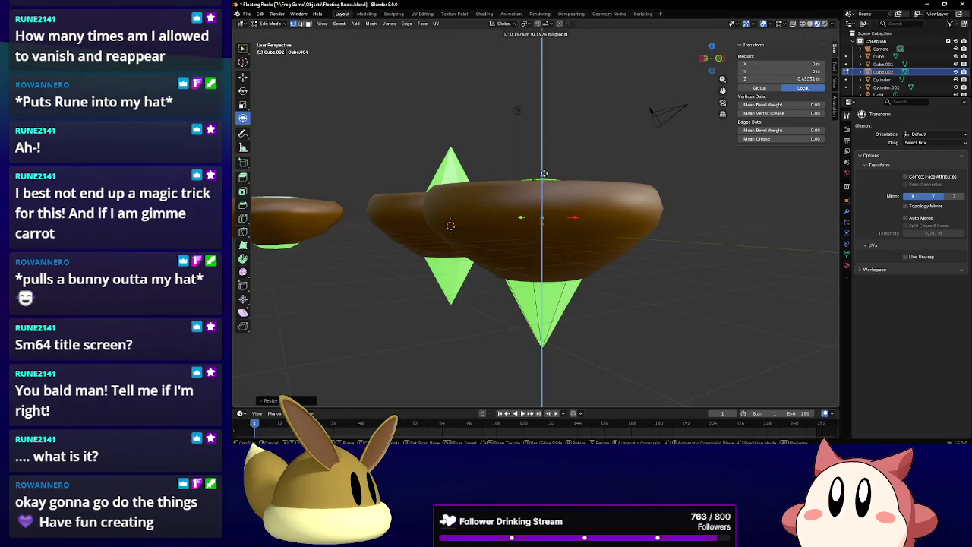
{"action": "left_click", "coordinate": [545, 169]}
{"action": "scroll", "coordinate": [544, 169], "scroll_direction": "up", "scroll_amount": 2}
{"action": "scroll", "coordinate": [603, 197], "scroll_direction": "up", "scroll_amount": 1}
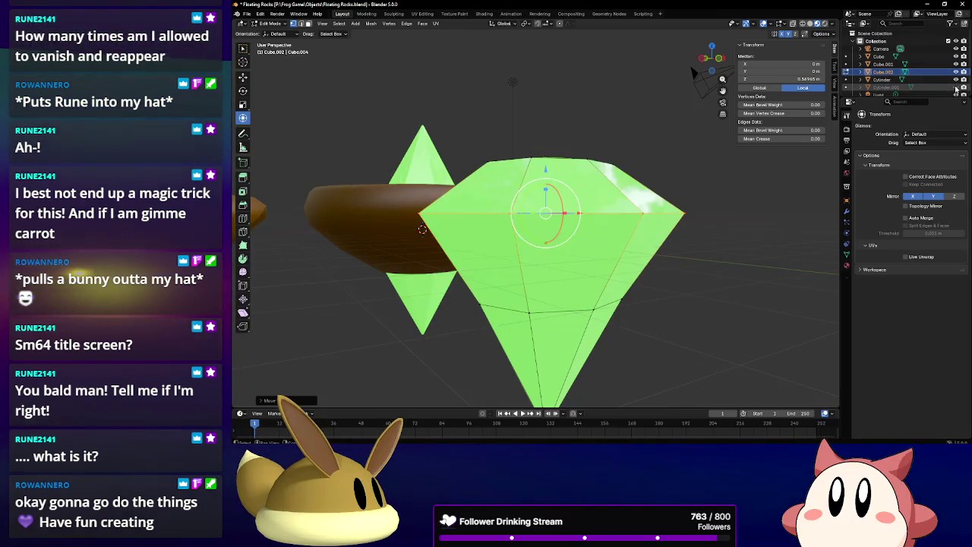
Hide the brown rock to inspect the green gem, then show it again.
{"action": "left_click", "coordinate": [955, 87]}
{"action": "middle_click_drag", "start_coordinate": [597, 150], "coordinate": [590, 146]}
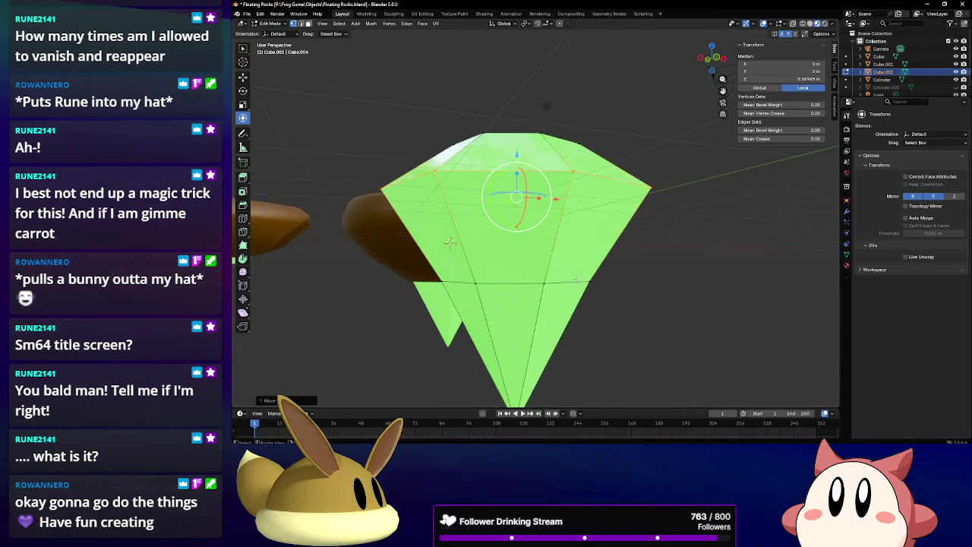
{"action": "mouse_move", "coordinate": [575, 281]}
{"action": "middle_mouse_down"}
{"action": "mouse_move", "coordinate": [625, 250]}
{"action": "mouse_move", "coordinate": [630, 263]}
{"action": "mouse_move", "coordinate": [686, 269]}
{"action": "mouse_move", "coordinate": [598, 243]}
{"action": "mouse_move", "coordinate": [585, 251]}
{"action": "mouse_move", "coordinate": [562, 228]}
{"action": "middle_mouse_up"}
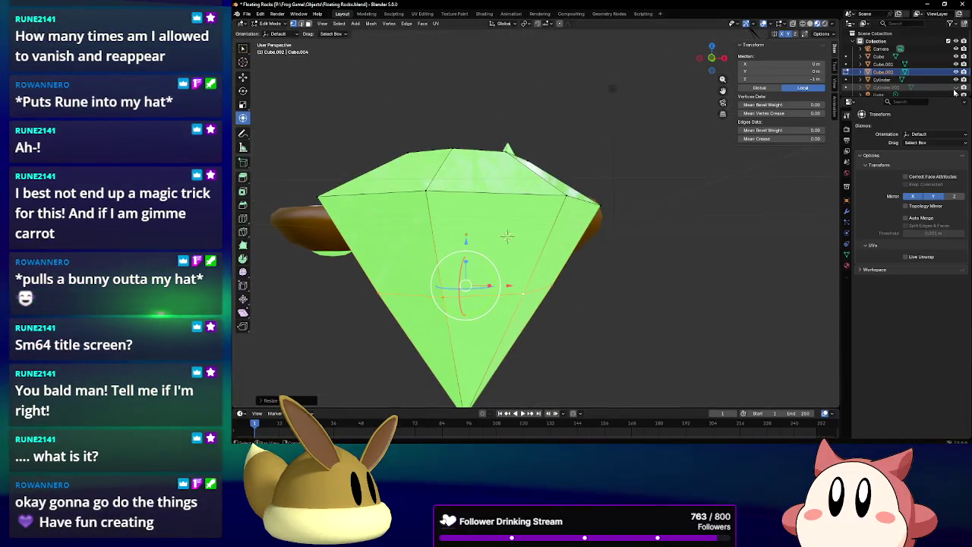
{"action": "left_click", "coordinate": [956, 87]}
{"action": "mouse_move", "coordinate": [577, 190]}
{"action": "middle_mouse_down"}
{"action": "mouse_move", "coordinate": [609, 140]}
{"action": "mouse_move", "coordinate": [618, 191]}
{"action": "middle_mouse_up"}
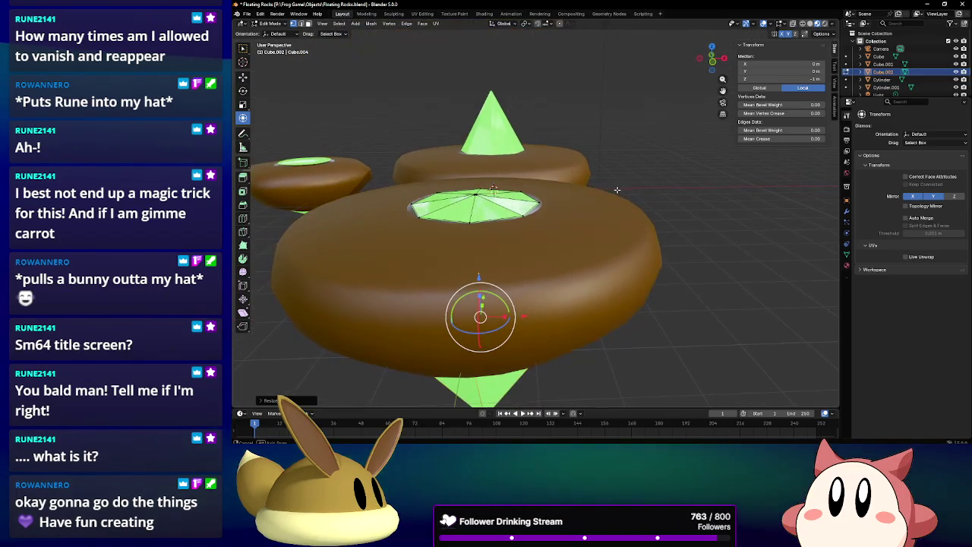
Return to Object Mode and select the brown rock Cylinder.001.
{"action": "left_click", "coordinate": [272, 23]}
{"action": "left_click", "coordinate": [274, 37]}
{"action": "middle_click_drag", "start_coordinate": [456, 228], "coordinate": [474, 151]}
{"action": "left_click", "coordinate": [514, 170]}
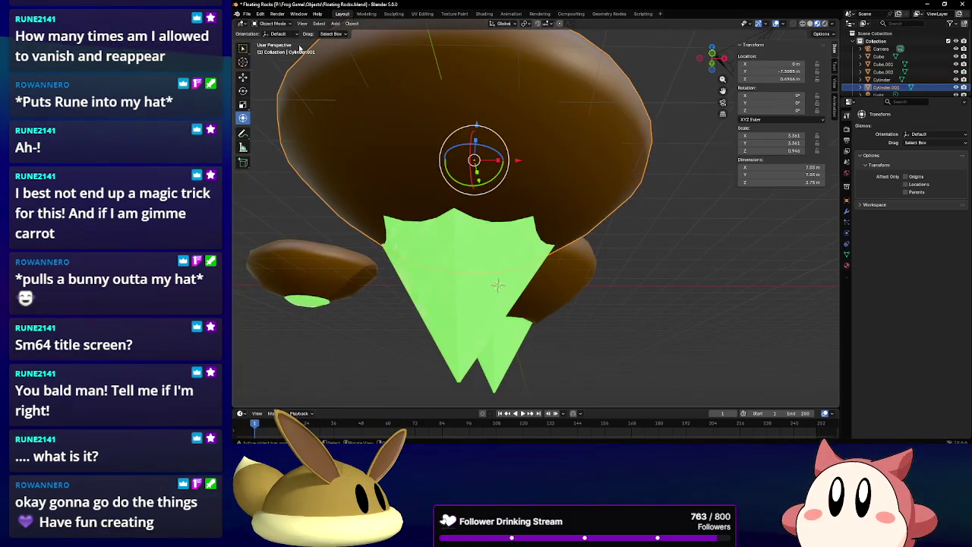
Scale Cube.001's lower edge loop outward twice in Edit Mode, flaring the rock underside to 7.05 × 7.05 × 2.75 m.
{"action": "left_click", "coordinate": [272, 24]}
{"action": "left_click", "coordinate": [274, 45]}
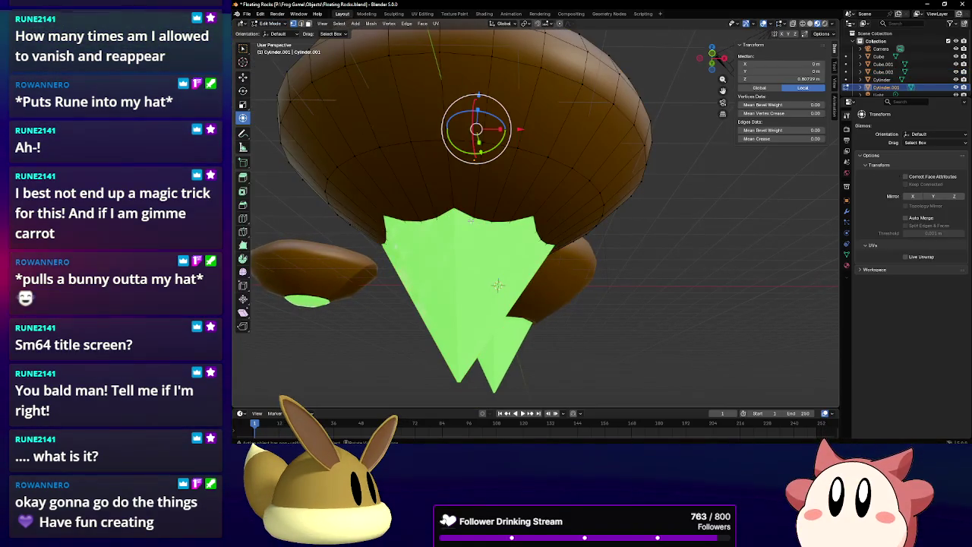
{"action": "key", "text": "s"}
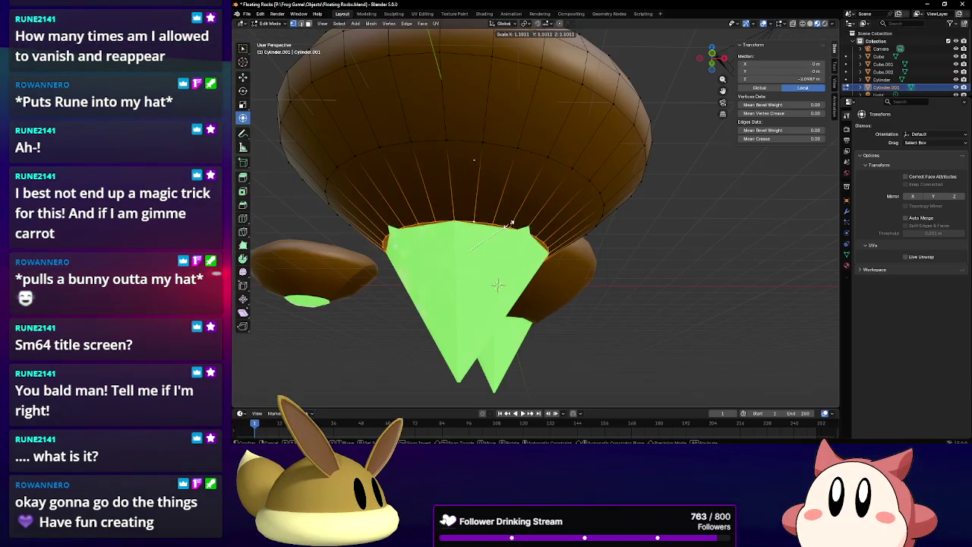
{"action": "left_click", "coordinate": [513, 224]}
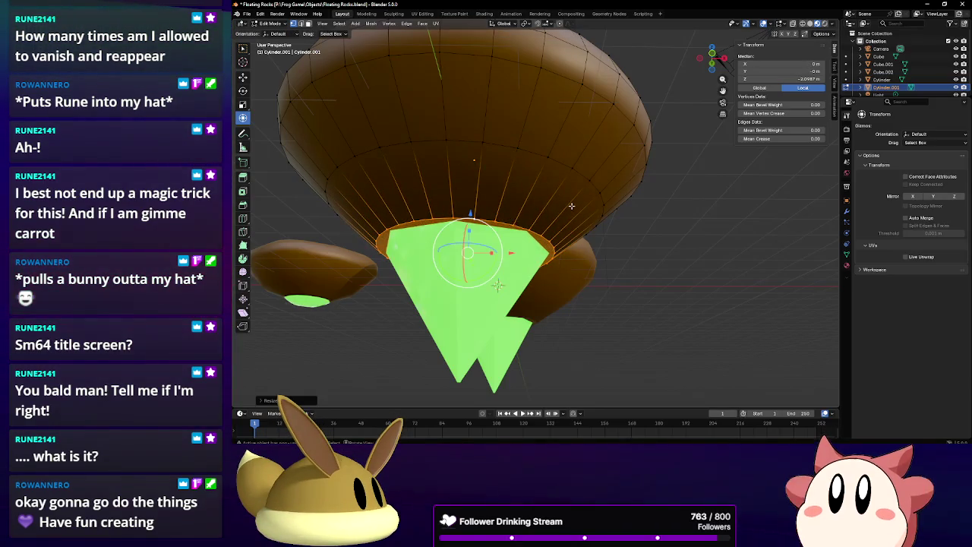
{"action": "middle_click_drag", "start_coordinate": [571, 205], "coordinate": [577, 258]}
{"action": "key", "text": "s"}
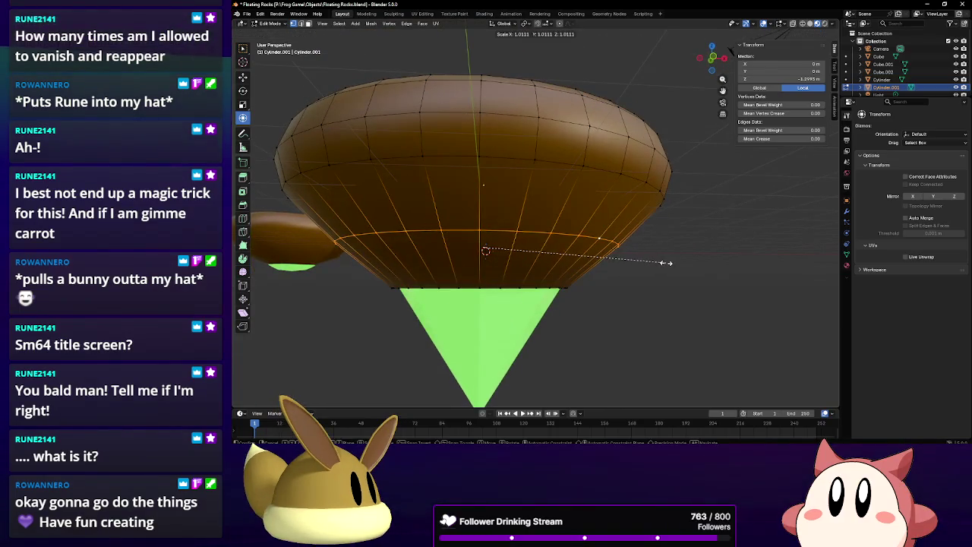
{"action": "left_click", "coordinate": [673, 263]}
{"action": "middle_click_drag", "start_coordinate": [623, 258], "coordinate": [615, 275]}
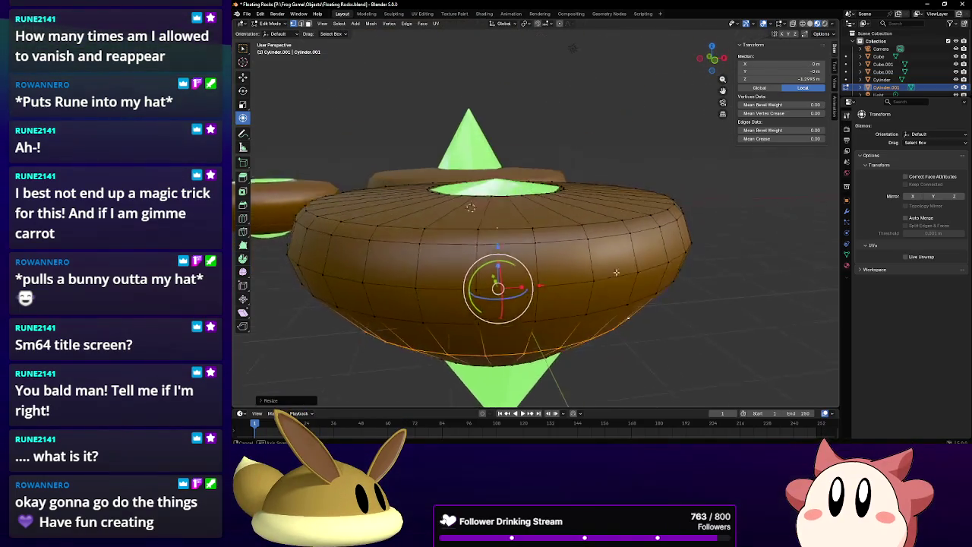
{"action": "left_click", "coordinate": [269, 24]}
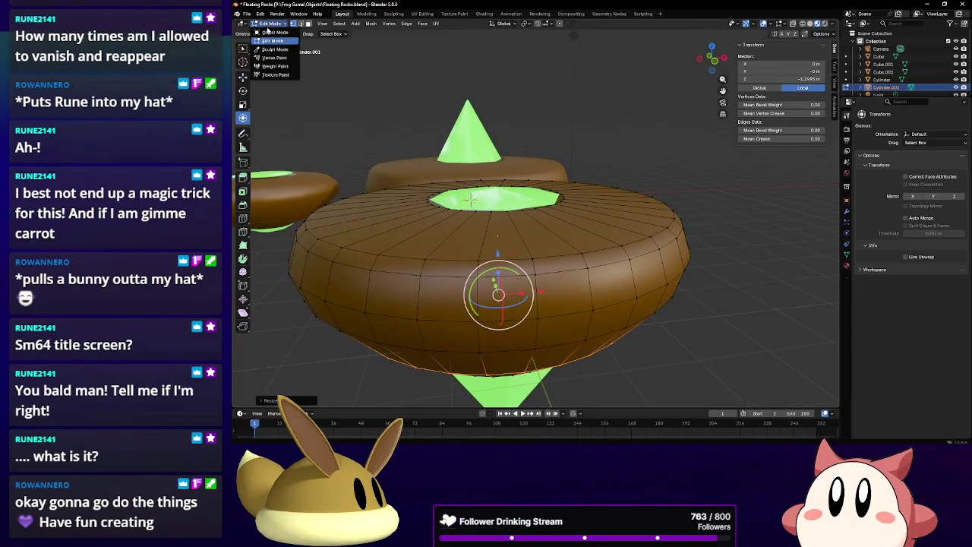
{"action": "left_click", "coordinate": [267, 33]}
{"action": "scroll", "coordinate": [722, 232], "scroll_direction": "down", "scroll_amount": 5}
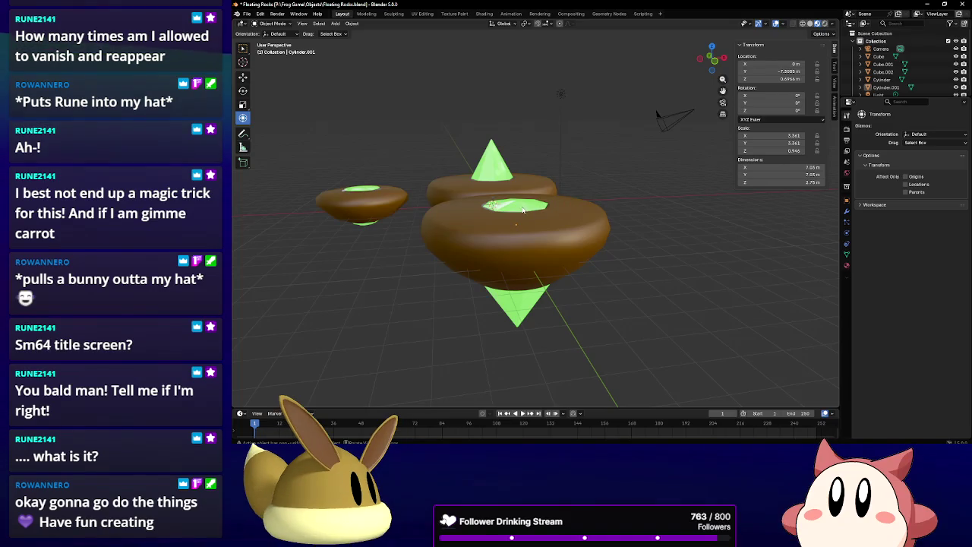
Select Cube.002 and rescale its lower vertices in Edit Mode so the green point juts beneath the rock.
{"action": "mouse_move", "coordinate": [567, 202]}
{"action": "middle_mouse_down"}
{"action": "mouse_move", "coordinate": [516, 219]}
{"action": "mouse_move", "coordinate": [628, 257]}
{"action": "mouse_move", "coordinate": [609, 175]}
{"action": "mouse_move", "coordinate": [586, 166]}
{"action": "mouse_move", "coordinate": [494, 189]}
{"action": "mouse_move", "coordinate": [491, 206]}
{"action": "mouse_move", "coordinate": [496, 197]}
{"action": "middle_mouse_up"}
{"action": "scroll", "coordinate": [516, 219], "scroll_direction": "up", "scroll_amount": 3}
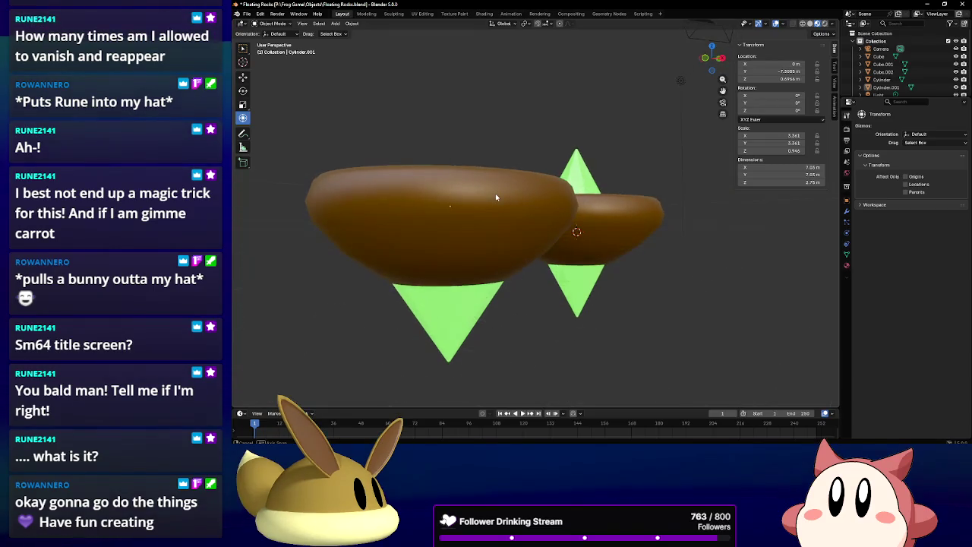
{"action": "left_click", "coordinate": [474, 265]}
{"action": "left_click", "coordinate": [274, 24]}
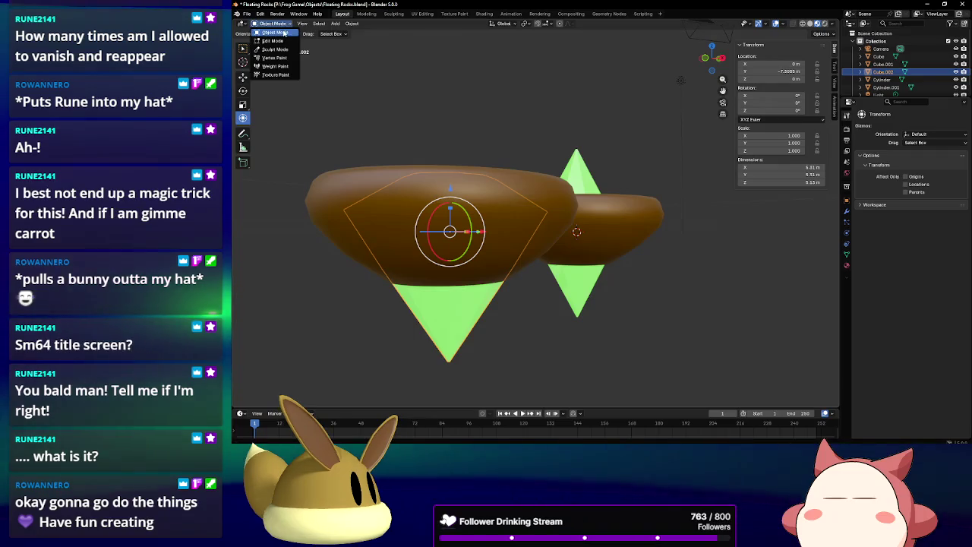
{"action": "left_click", "coordinate": [272, 41]}
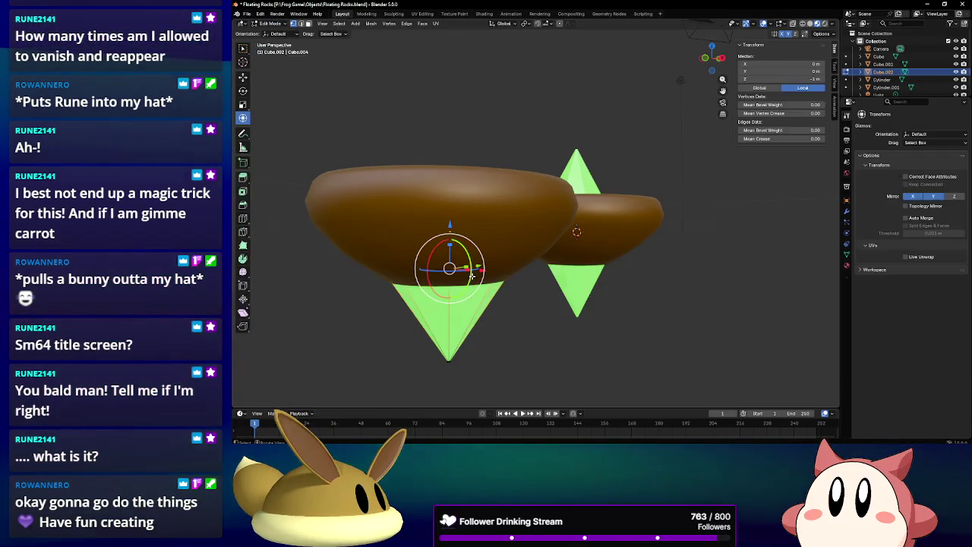
{"action": "left_click", "coordinate": [579, 276]}
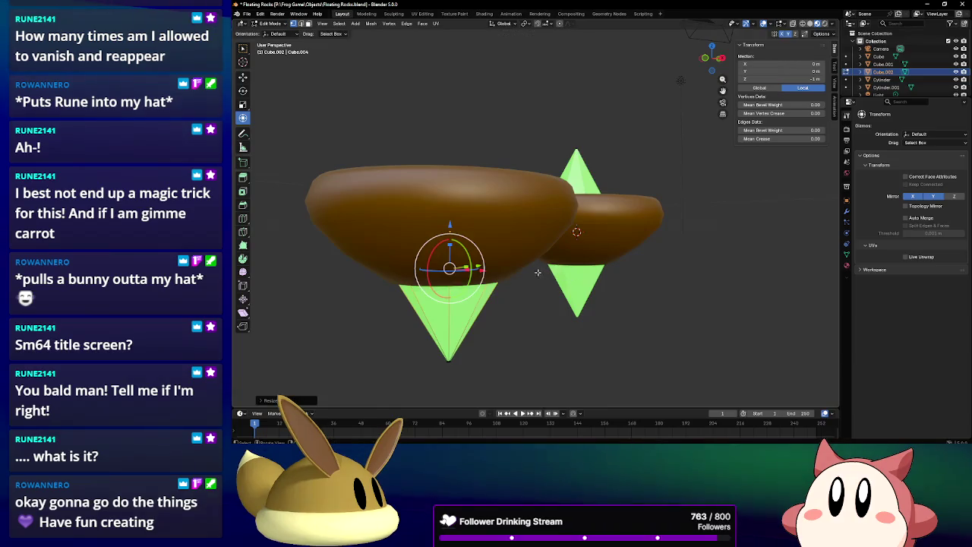
{"action": "mouse_move", "coordinate": [579, 276]}
{"action": "middle_mouse_down"}
{"action": "mouse_move", "coordinate": [561, 226]}
{"action": "mouse_move", "coordinate": [546, 238]}
{"action": "mouse_move", "coordinate": [532, 230]}
{"action": "mouse_move", "coordinate": [595, 220]}
{"action": "mouse_move", "coordinate": [581, 263]}
{"action": "middle_mouse_up"}
{"action": "key", "text": "s"}
{"action": "left_click", "coordinate": [599, 220]}
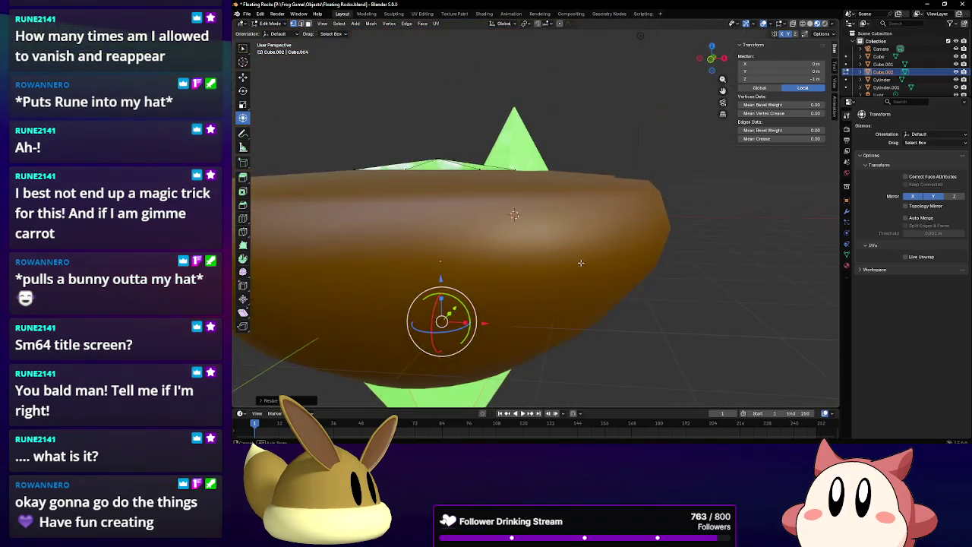
{"action": "left_click", "coordinate": [269, 24]}
{"action": "left_click", "coordinate": [275, 34]}
{"action": "mouse_move", "coordinate": [524, 228]}
{"action": "middle_mouse_down"}
{"action": "mouse_move", "coordinate": [551, 186]}
{"action": "mouse_move", "coordinate": [582, 207]}
{"action": "middle_mouse_up"}
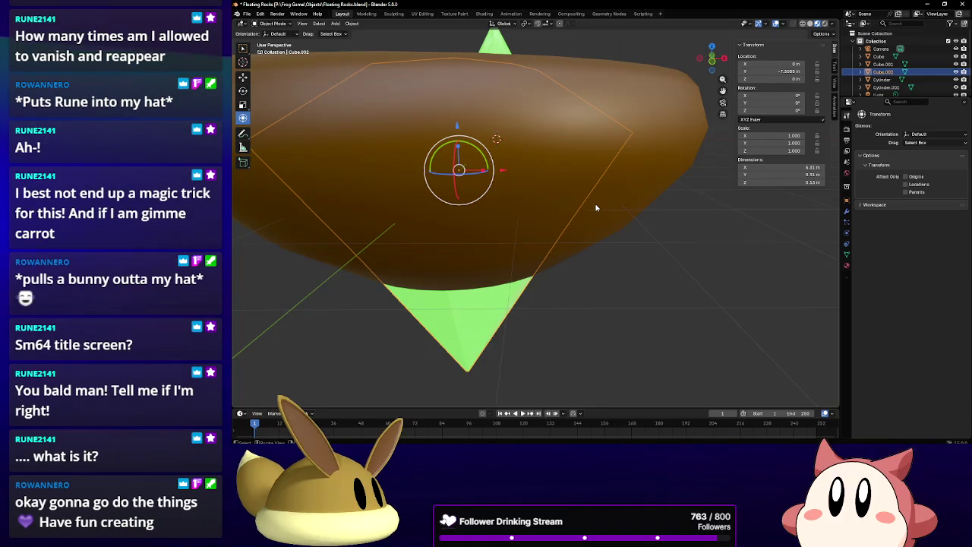
Shrink Cube.002 slightly to 0.996 scale, about 5.29 × 5.29 × 5.11 m.
{"action": "mouse_move", "coordinate": [596, 207]}
{"action": "middle_mouse_down"}
{"action": "mouse_move", "coordinate": [606, 221]}
{"action": "mouse_move", "coordinate": [600, 245]}
{"action": "middle_mouse_up"}
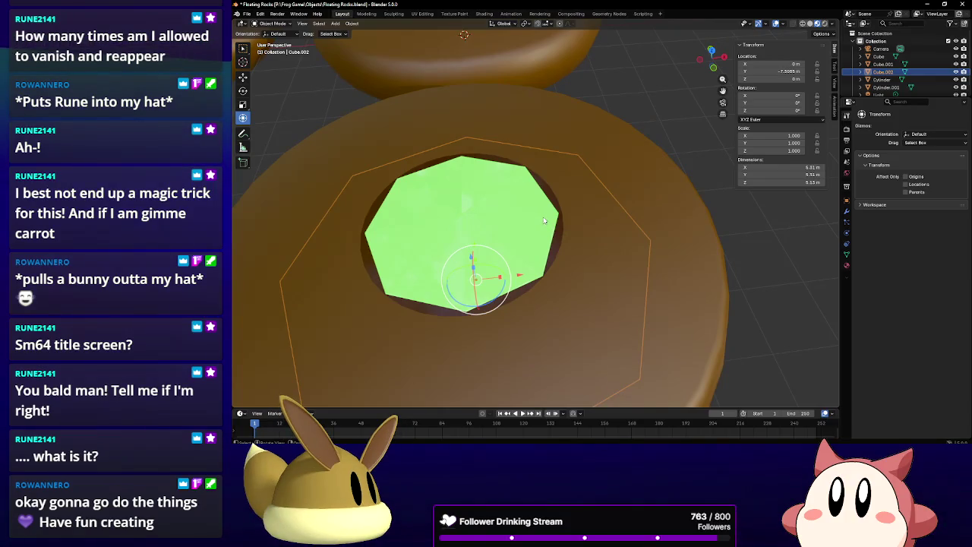
{"action": "key", "text": "s"}
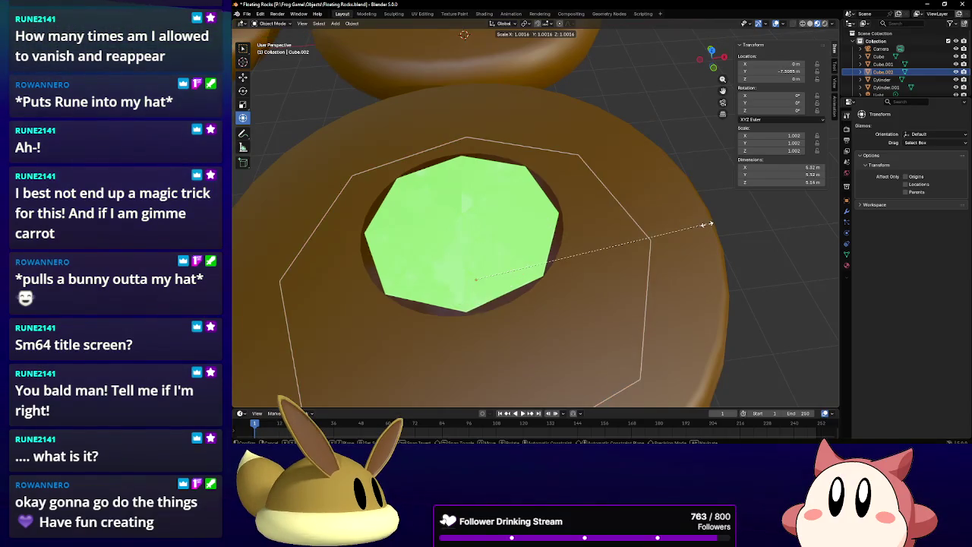
{"action": "left_click", "coordinate": [706, 225]}
Save the Floating Rocks.blend file.
{"action": "mouse_move", "coordinate": [705, 224]}
{"action": "middle_mouse_down"}
{"action": "mouse_move", "coordinate": [675, 200]}
{"action": "mouse_move", "coordinate": [653, 235]}
{"action": "middle_mouse_up"}
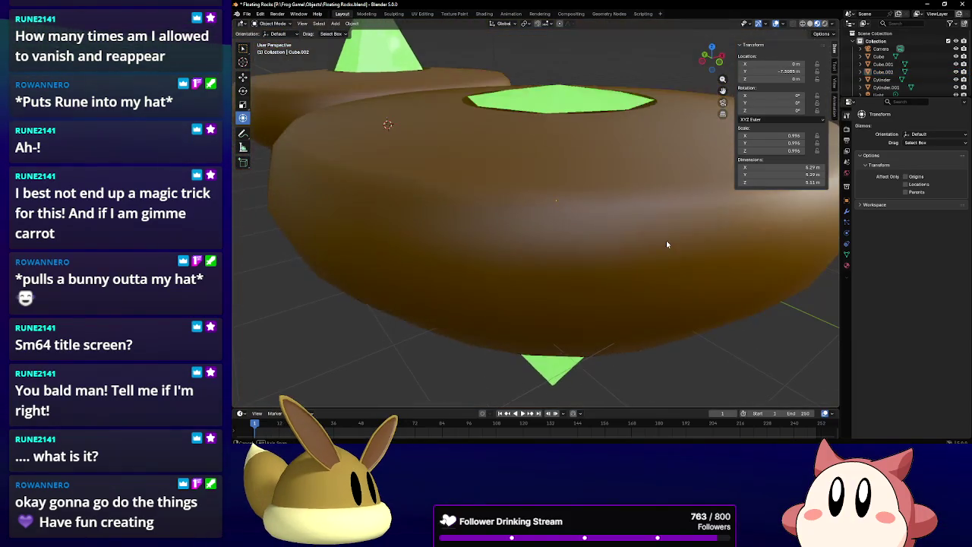
{"action": "scroll", "coordinate": [654, 234], "scroll_direction": "down", "scroll_amount": 2}
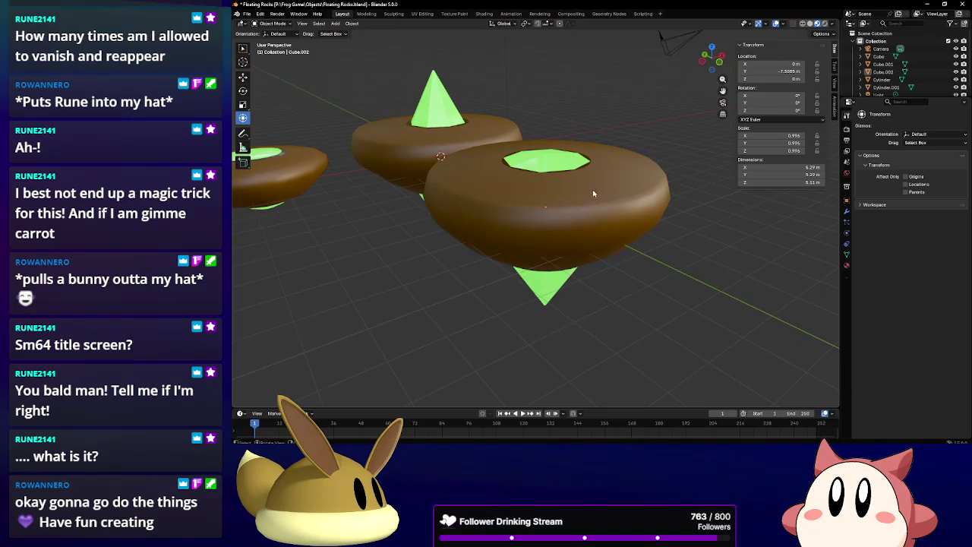
{"action": "left_click", "coordinate": [247, 13]}
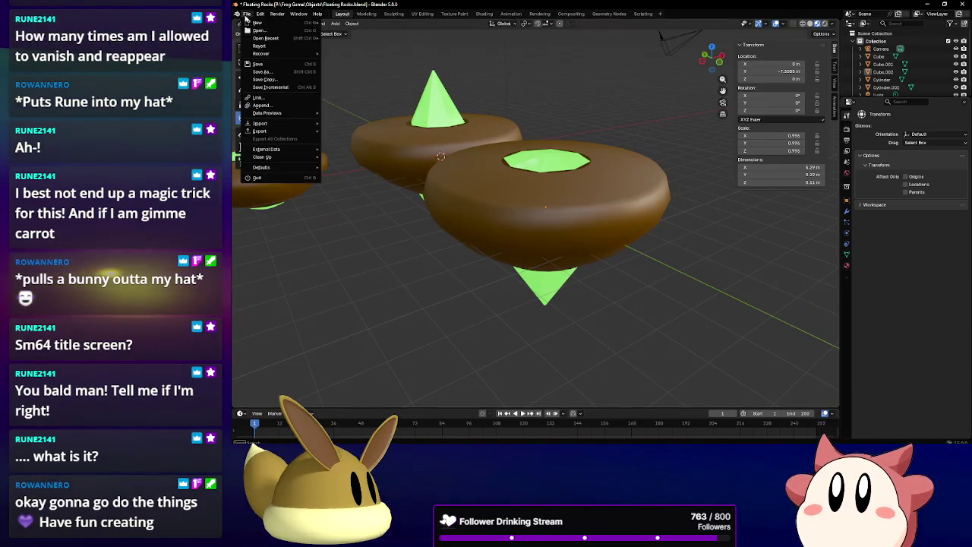
{"action": "left_click", "coordinate": [266, 64]}
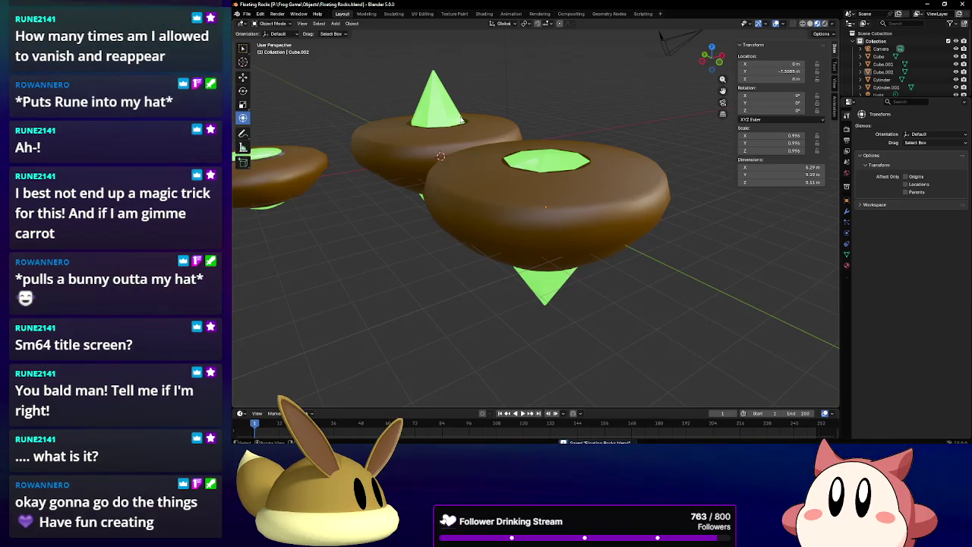
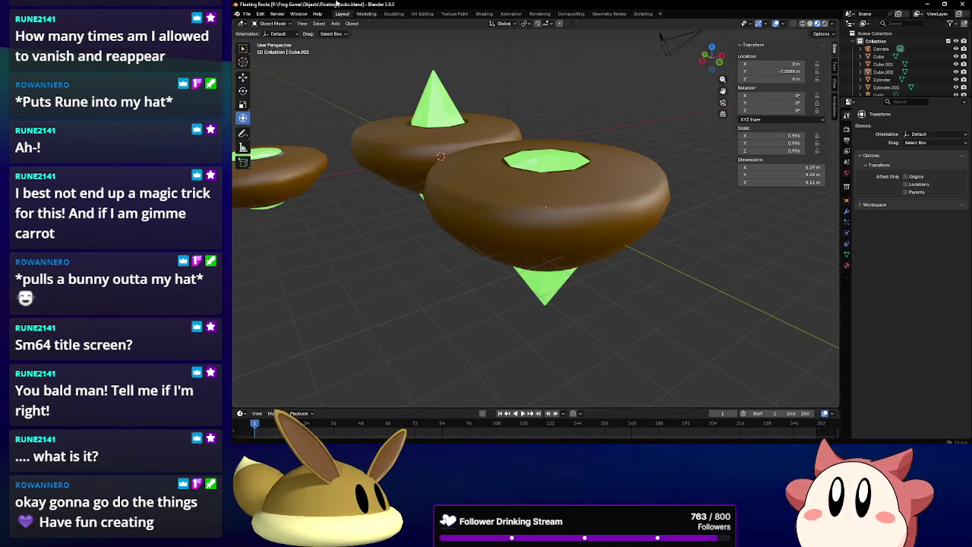
Open the recent Cave Redux.blend project and orbit low around the red lava pillars.
{"action": "left_click", "coordinate": [246, 14]}
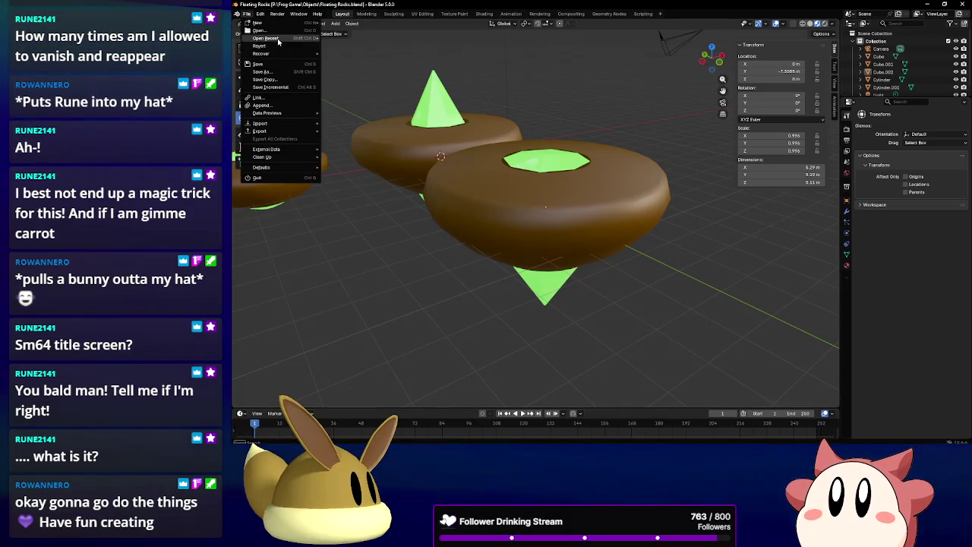
{"action": "mouse_move", "coordinate": [266, 38]}
{"action": "left_click", "coordinate": [368, 46]}
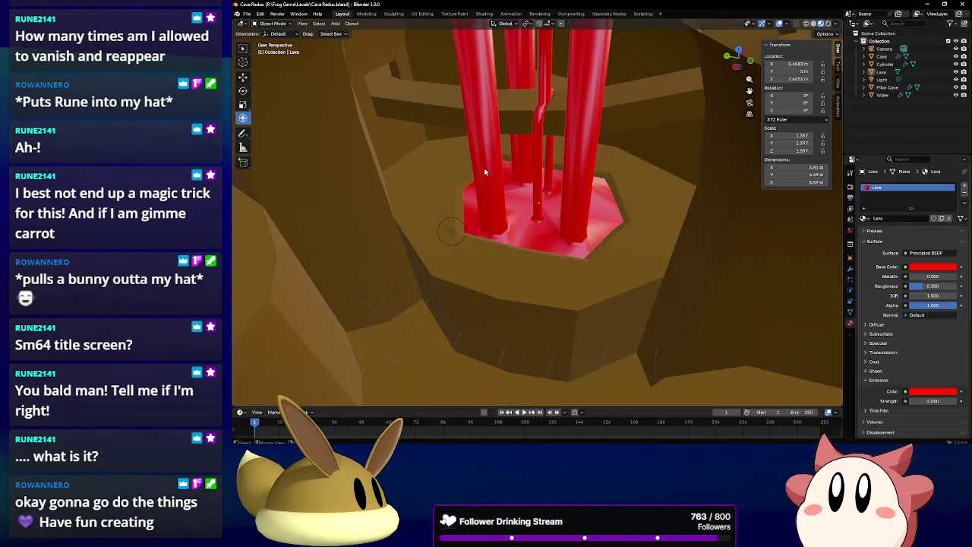
{"action": "middle_click_drag", "start_coordinate": [545, 196], "coordinate": [543, 190]}
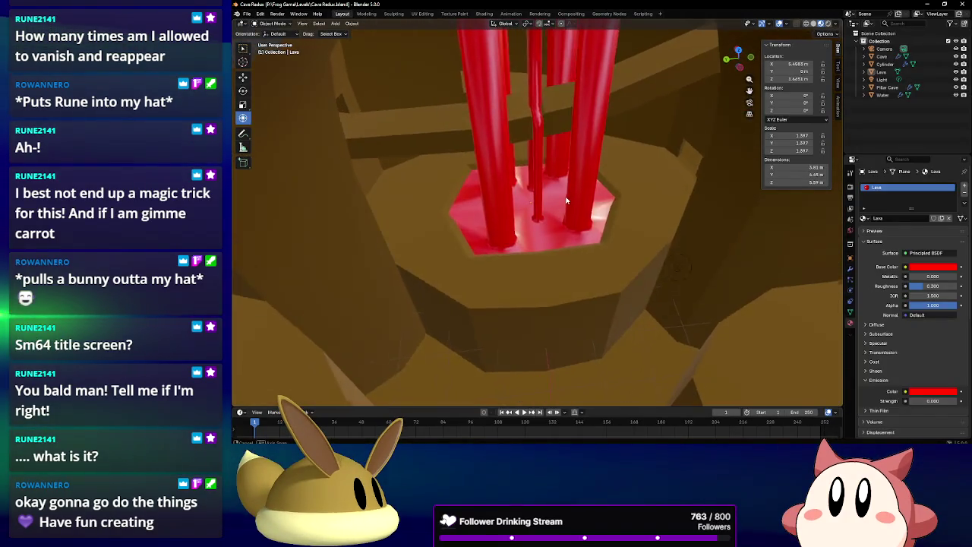
{"action": "scroll", "coordinate": [543, 190], "scroll_direction": "up", "scroll_amount": 2}
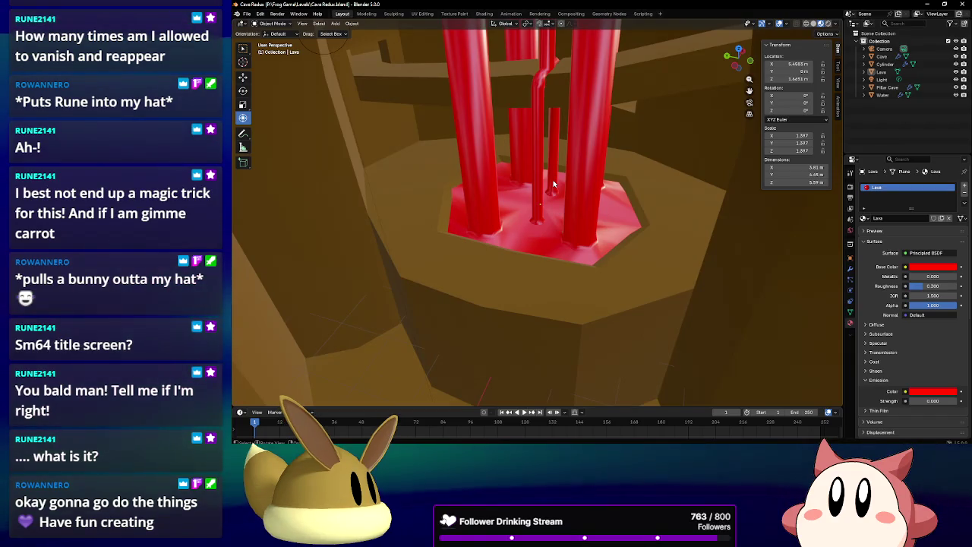
{"action": "mouse_move", "coordinate": [557, 179]}
{"action": "middle_mouse_down"}
{"action": "mouse_move", "coordinate": [533, 209]}
{"action": "mouse_move", "coordinate": [528, 186]}
{"action": "mouse_move", "coordinate": [544, 222]}
{"action": "mouse_move", "coordinate": [539, 207]}
{"action": "mouse_move", "coordinate": [558, 223]}
{"action": "mouse_move", "coordinate": [532, 159]}
{"action": "middle_mouse_up"}
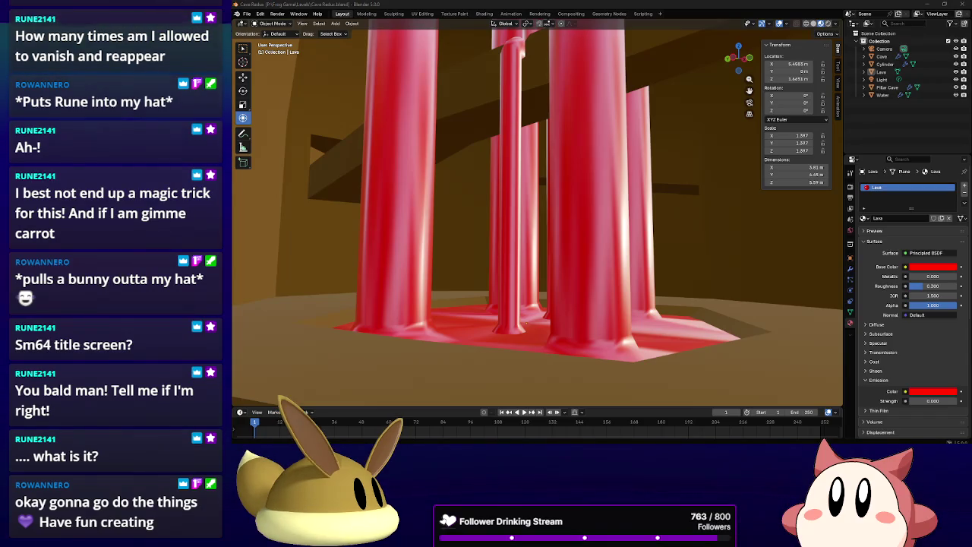
Zoom out to frame the whole cave from above, then bring up the Shift+A Add menu.
{"action": "mouse_move", "coordinate": [676, 198]}
{"action": "middle_mouse_down"}
{"action": "mouse_move", "coordinate": [750, 216]}
{"action": "mouse_move", "coordinate": [731, 218]}
{"action": "middle_mouse_up"}
{"action": "scroll", "coordinate": [674, 241], "scroll_direction": "down", "scroll_amount": 5}
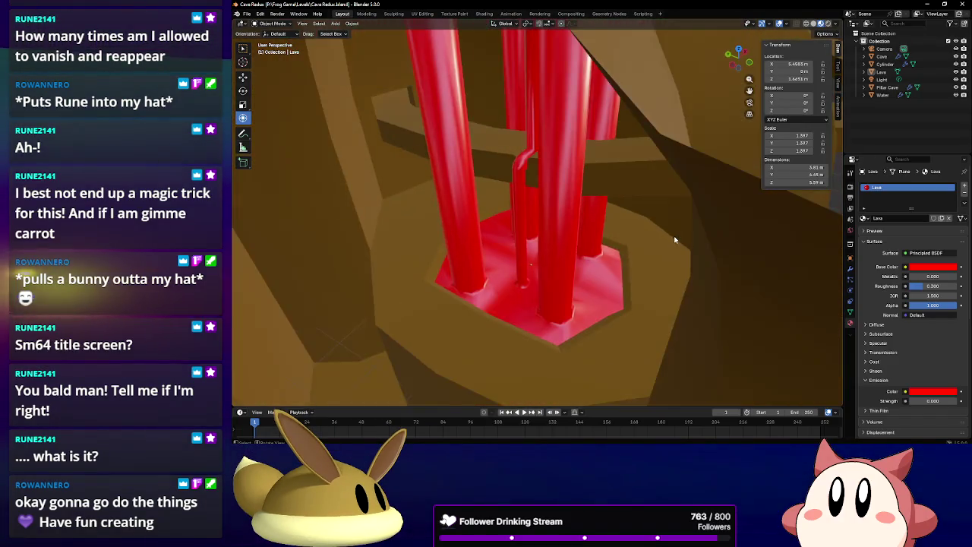
{"action": "mouse_move", "coordinate": [668, 237]}
{"action": "middle_mouse_down"}
{"action": "mouse_move", "coordinate": [651, 225]}
{"action": "mouse_move", "coordinate": [661, 217]}
{"action": "middle_mouse_up"}
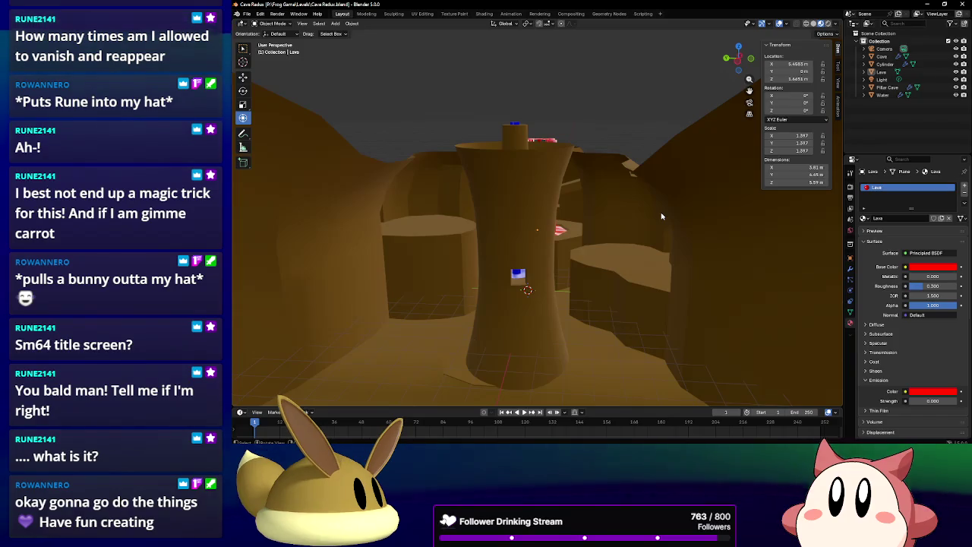
{"action": "scroll", "coordinate": [662, 216], "scroll_direction": "down", "scroll_amount": 6}
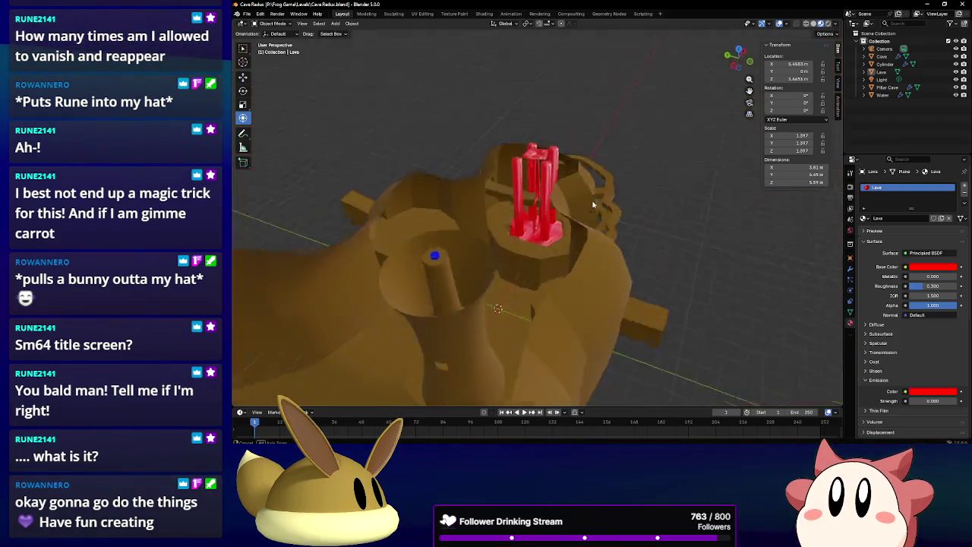
{"action": "middle_click_drag", "start_coordinate": [537, 195], "coordinate": [591, 199]}
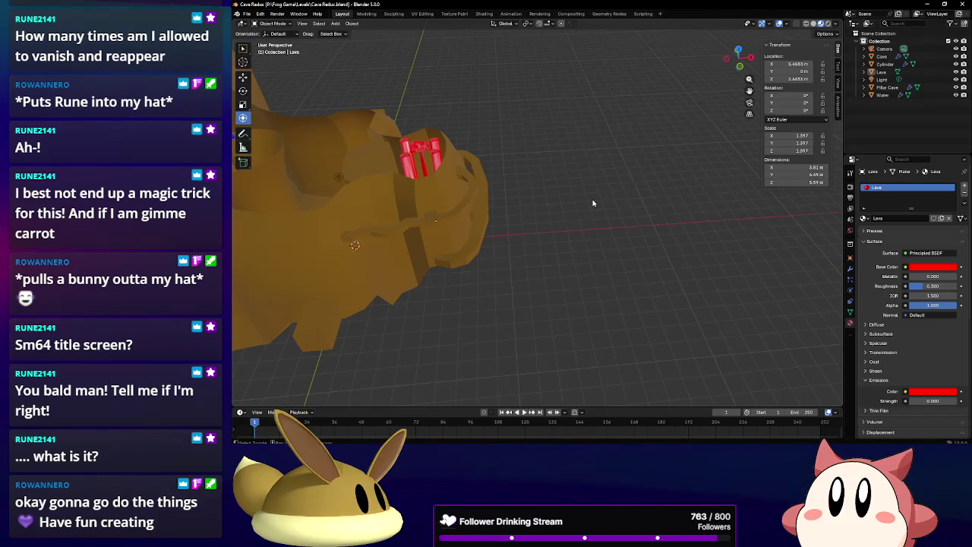
{"action": "key", "text": "shift+a"}
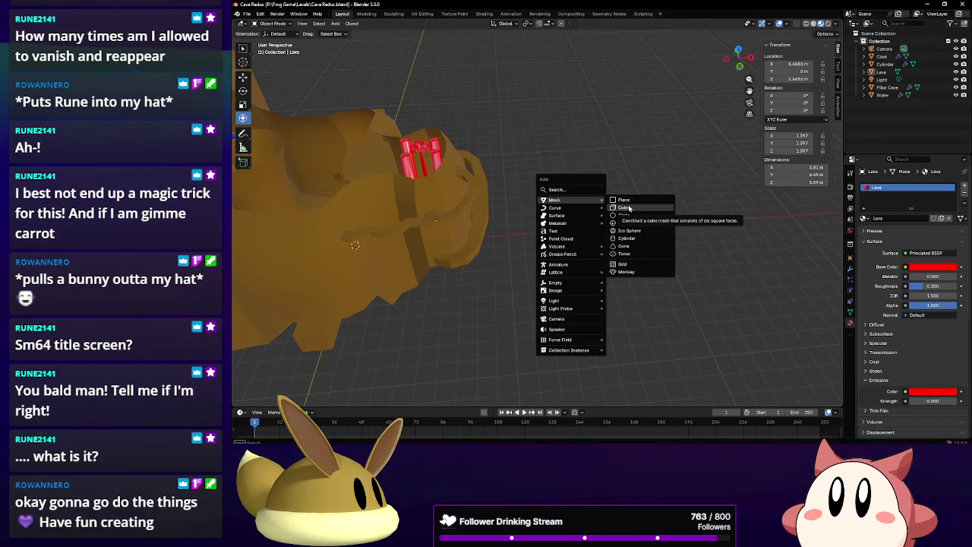
Add a cube and move it out along X and up along Z beside the cave.
{"action": "left_click", "coordinate": [626, 207]}
{"action": "left_click_drag", "start_coordinate": [400, 242], "coordinate": [615, 227]}
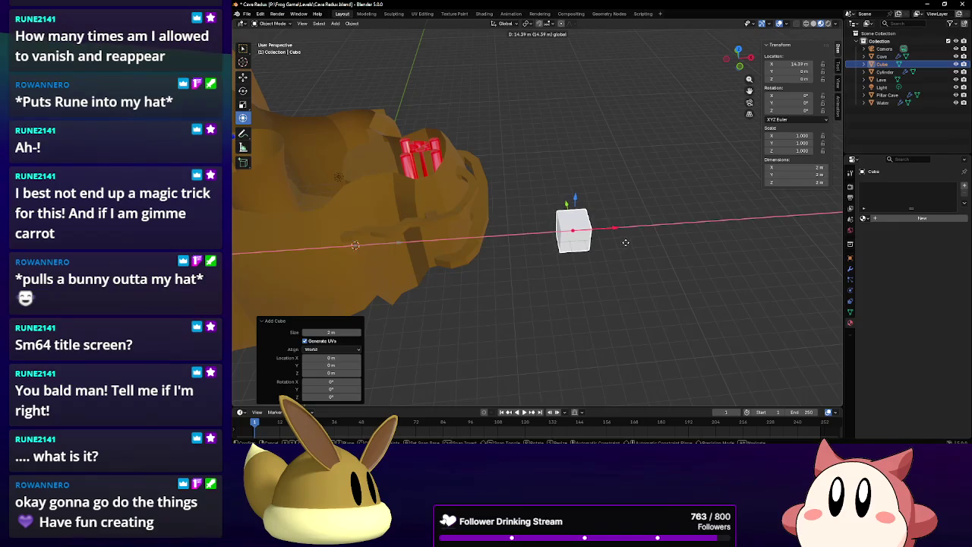
{"action": "mouse_move", "coordinate": [616, 228]}
{"action": "middle_mouse_down"}
{"action": "mouse_move", "coordinate": [621, 216]}
{"action": "mouse_move", "coordinate": [608, 205]}
{"action": "middle_mouse_up"}
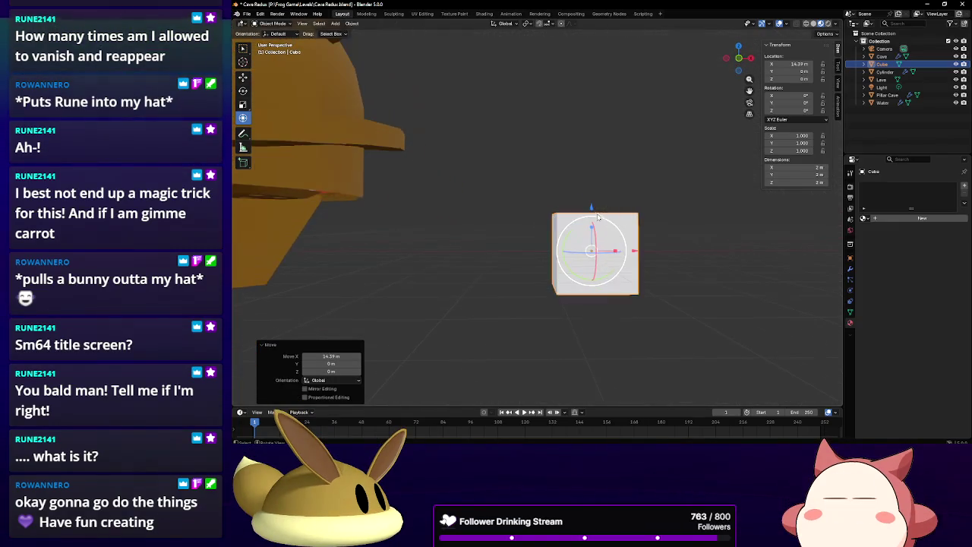
{"action": "left_click_drag", "start_coordinate": [602, 207], "coordinate": [602, 171]}
{"action": "mouse_move", "coordinate": [602, 171]}
{"action": "middle_mouse_down"}
{"action": "mouse_move", "coordinate": [612, 219]}
{"action": "mouse_move", "coordinate": [605, 240]}
{"action": "mouse_move", "coordinate": [586, 244]}
{"action": "middle_mouse_up"}
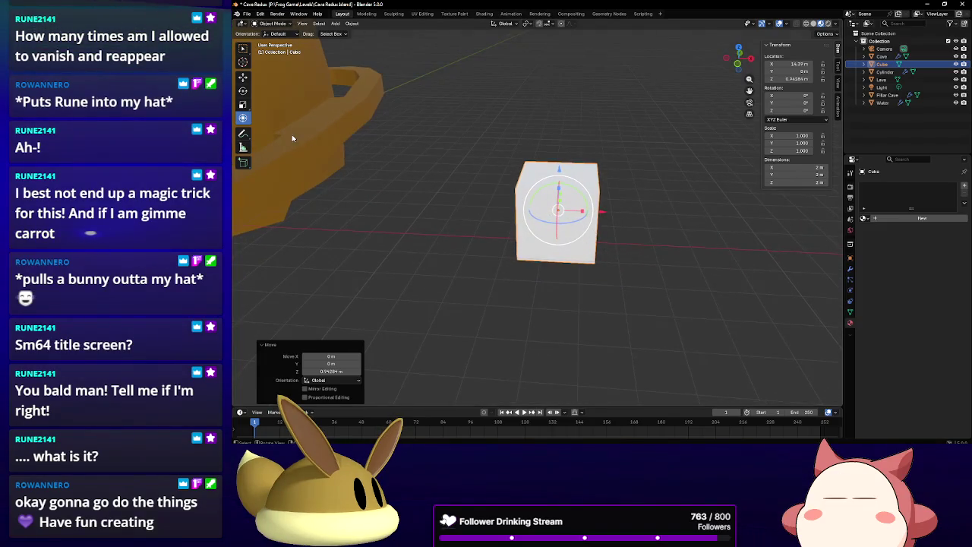
In Edit Mode, select all of the cube's faces and inset them individually.
{"action": "left_click", "coordinate": [273, 40]}
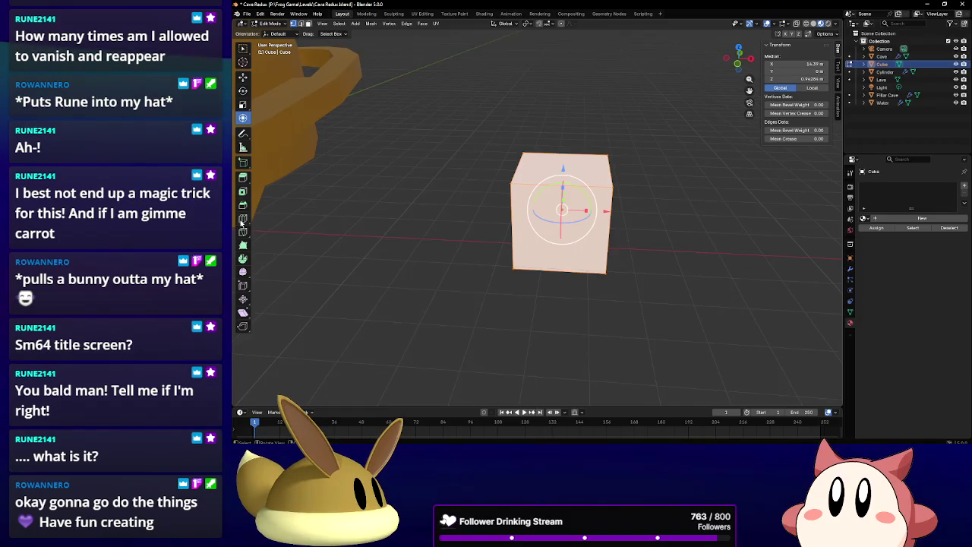
{"action": "left_click", "coordinate": [243, 191]}
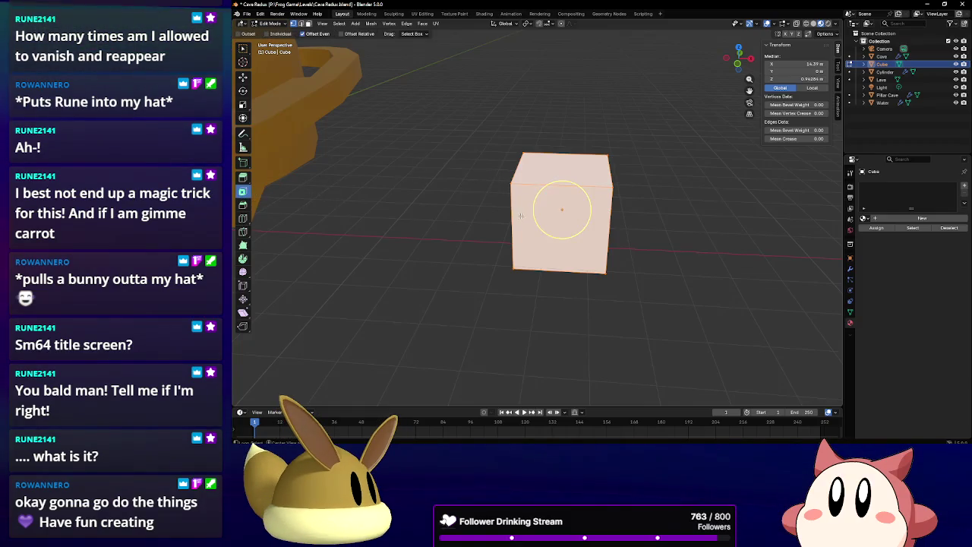
{"action": "key", "text": "alt+a"}
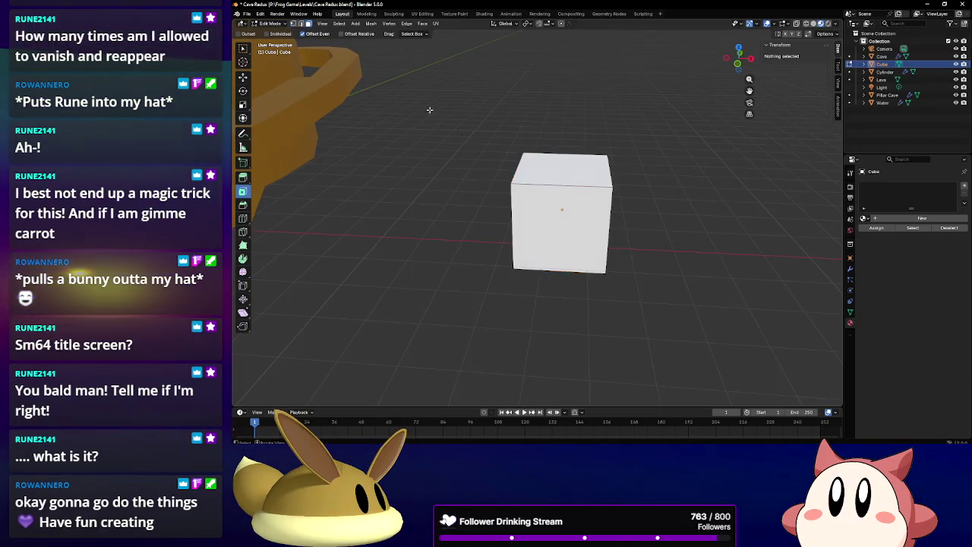
{"action": "key", "text": "a"}
{"action": "mouse_move", "coordinate": [490, 178]}
{"action": "middle_mouse_down"}
{"action": "mouse_move", "coordinate": [509, 174]}
{"action": "mouse_move", "coordinate": [571, 203]}
{"action": "middle_mouse_up"}
{"action": "left_click_drag", "start_coordinate": [571, 203], "coordinate": [565, 215]}
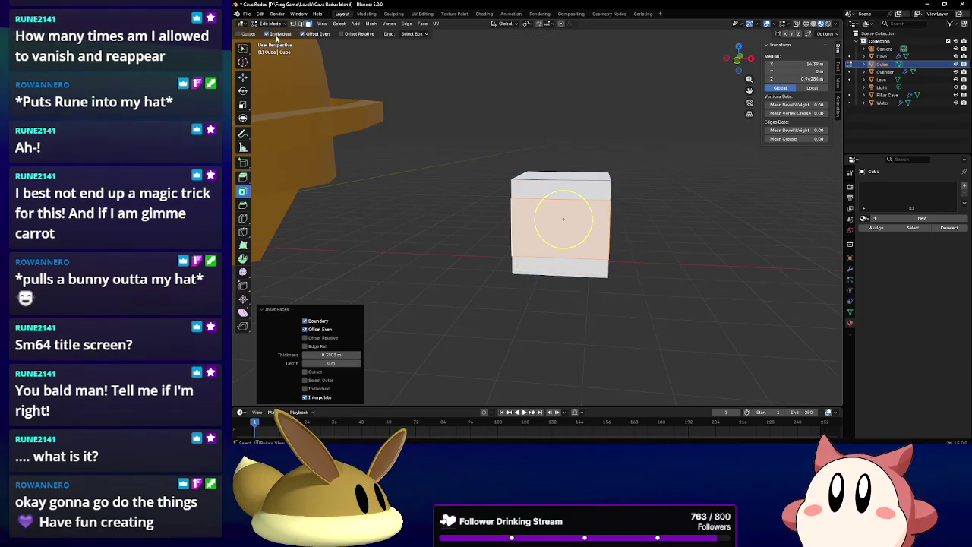
{"action": "left_click_drag", "start_coordinate": [580, 199], "coordinate": [568, 206]}
Extrude the inset faces along their normals to form four arms.
{"action": "middle_click_drag", "start_coordinate": [568, 205], "coordinate": [552, 205]}
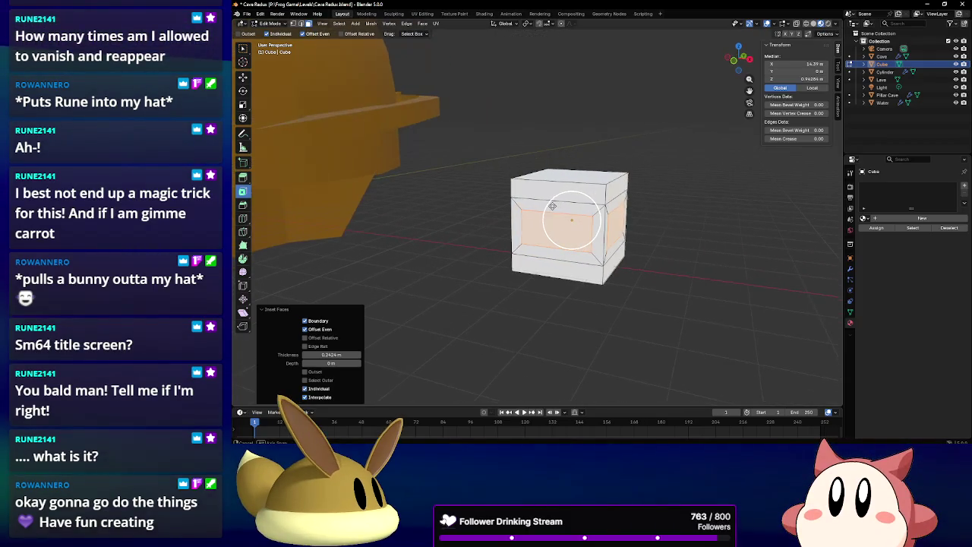
{"action": "key", "text": "alt+e"}
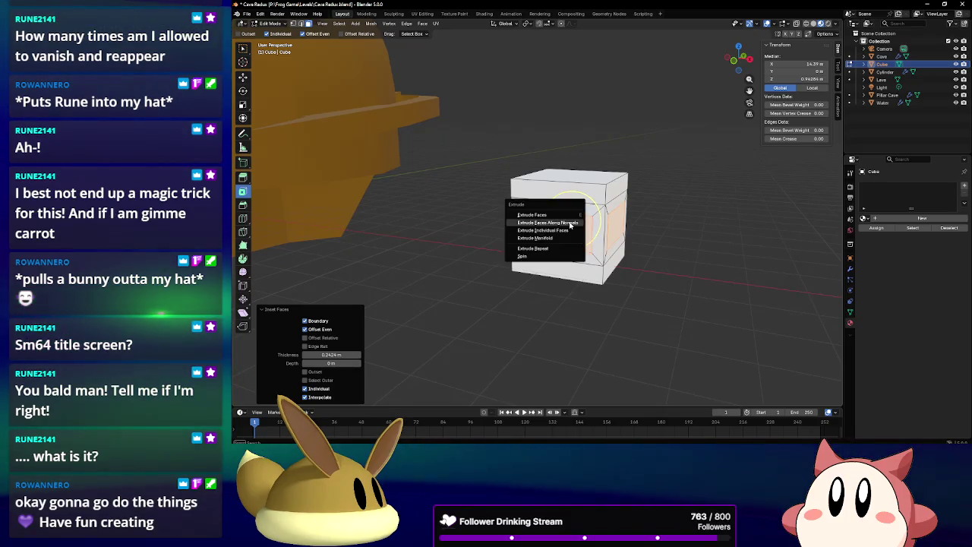
{"action": "left_click", "coordinate": [570, 222]}
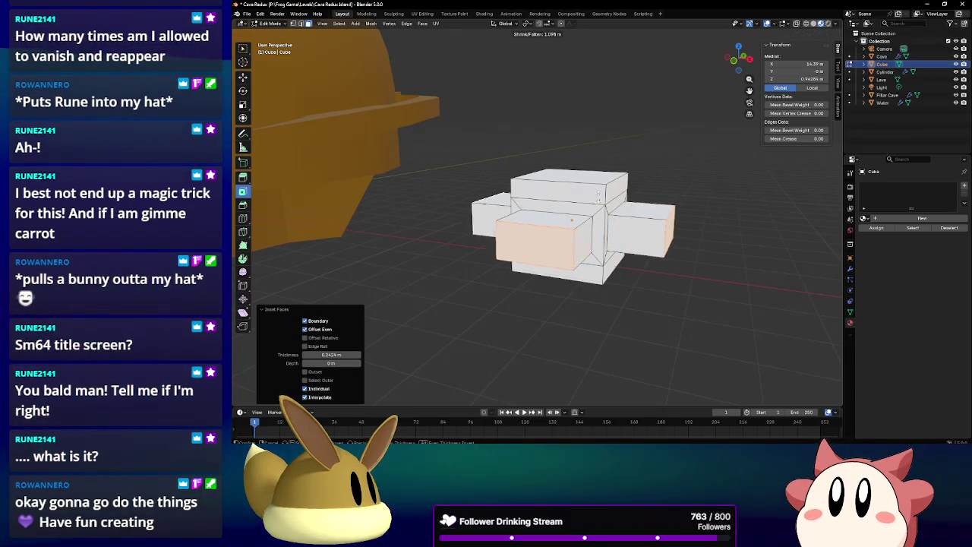
{"action": "left_click", "coordinate": [571, 220]}
{"action": "middle_click_drag", "start_coordinate": [571, 216], "coordinate": [594, 218]}
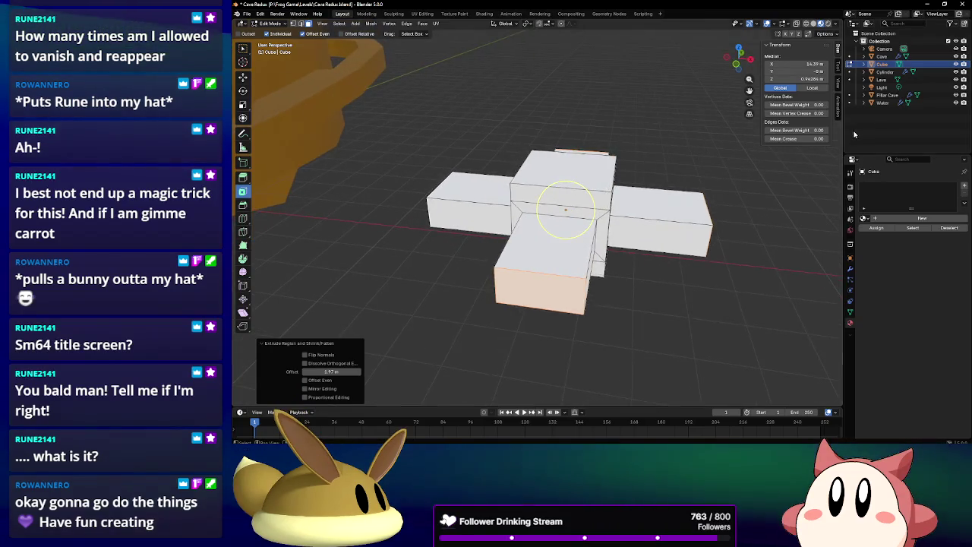
Enable X mirroring in the active tool settings and return to Object Mode.
{"action": "left_click", "coordinate": [850, 185]}
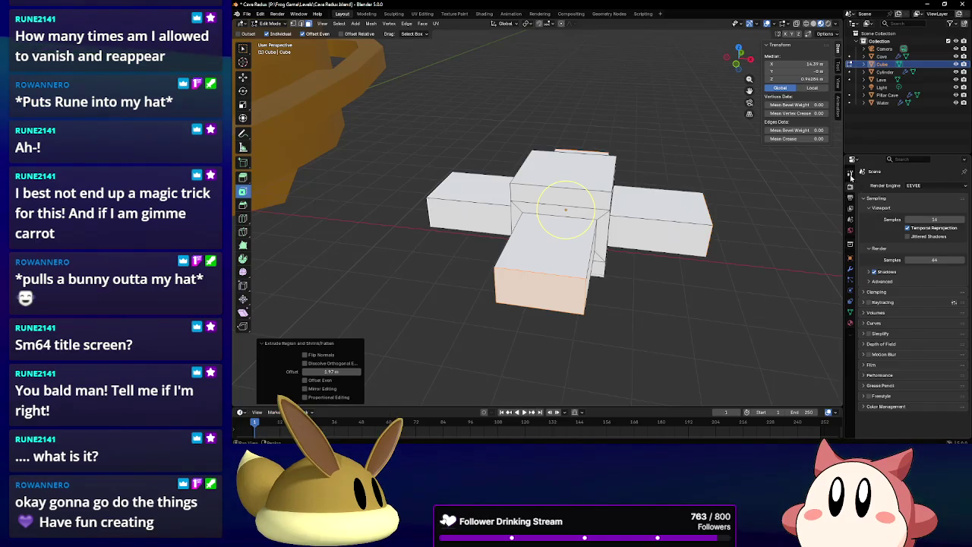
{"action": "left_click", "coordinate": [851, 176]}
{"action": "left_click", "coordinate": [914, 271]}
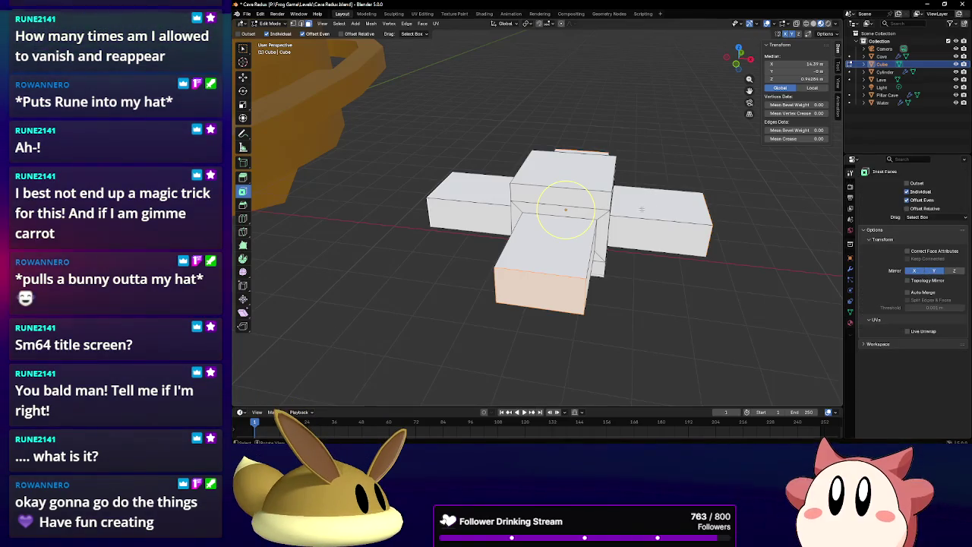
{"action": "mouse_move", "coordinate": [600, 190]}
{"action": "middle_mouse_down"}
{"action": "mouse_move", "coordinate": [623, 196]}
{"action": "mouse_move", "coordinate": [615, 198]}
{"action": "middle_mouse_up"}
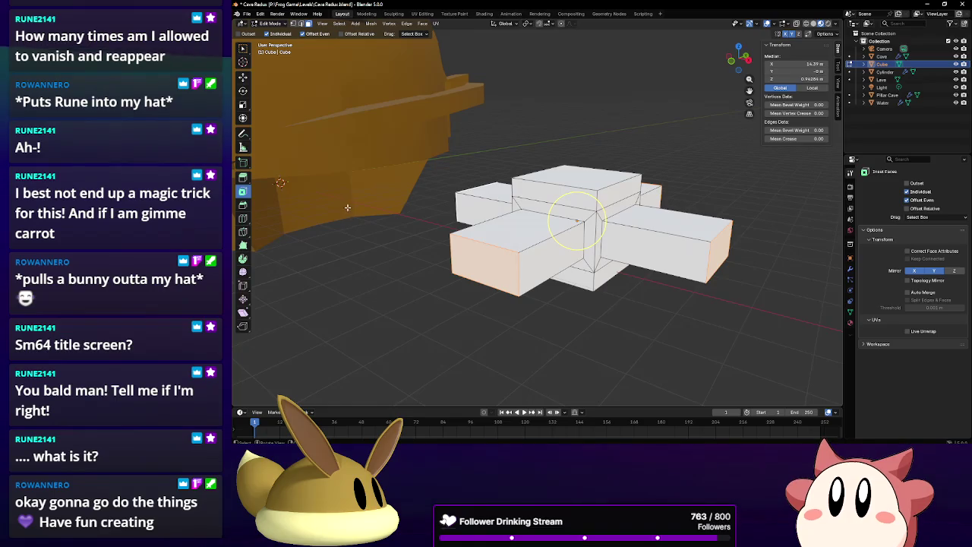
{"action": "middle_click_drag", "start_coordinate": [347, 208], "coordinate": [450, 264]}
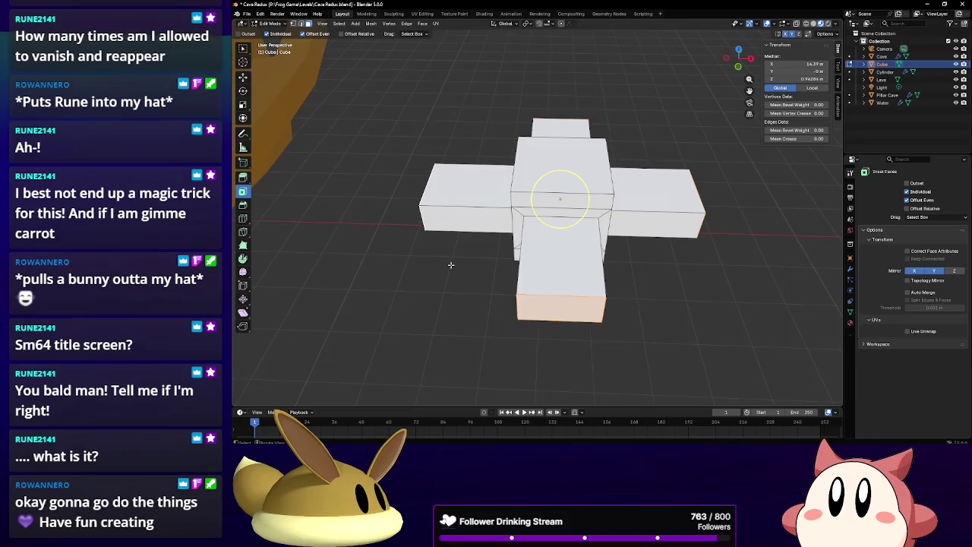
{"action": "left_click", "coordinate": [243, 218]}
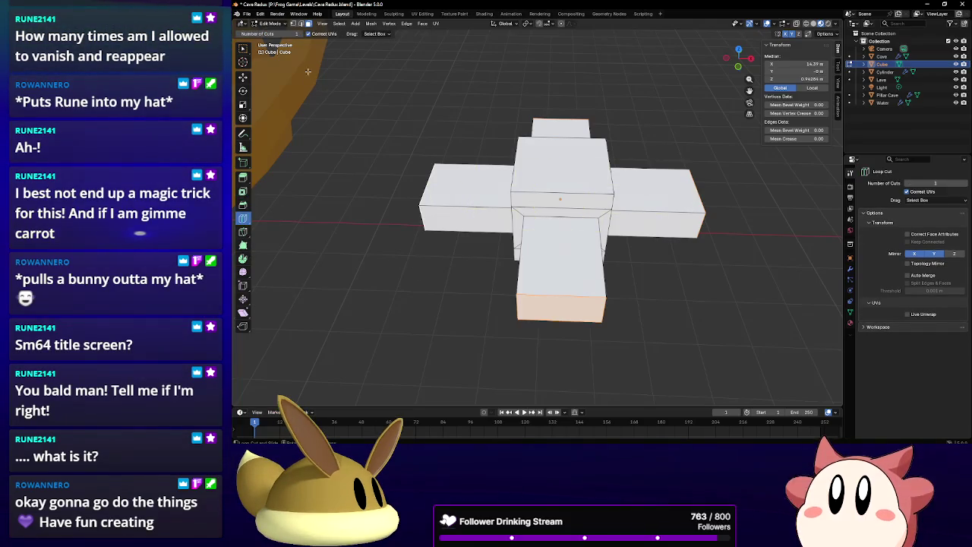
{"action": "left_click", "coordinate": [275, 32]}
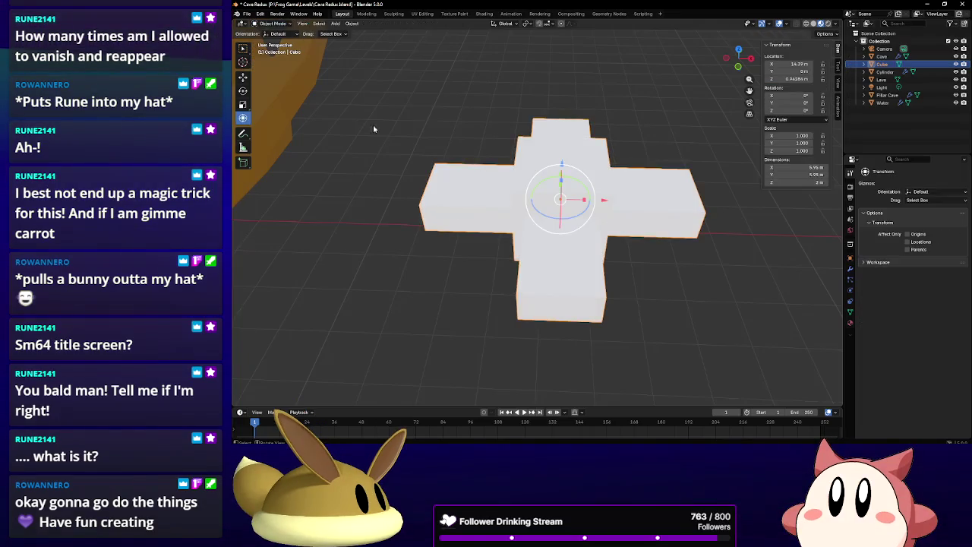
Add a cylinder and nudge the cross cube's X location.
{"action": "key", "text": "shift+a"}
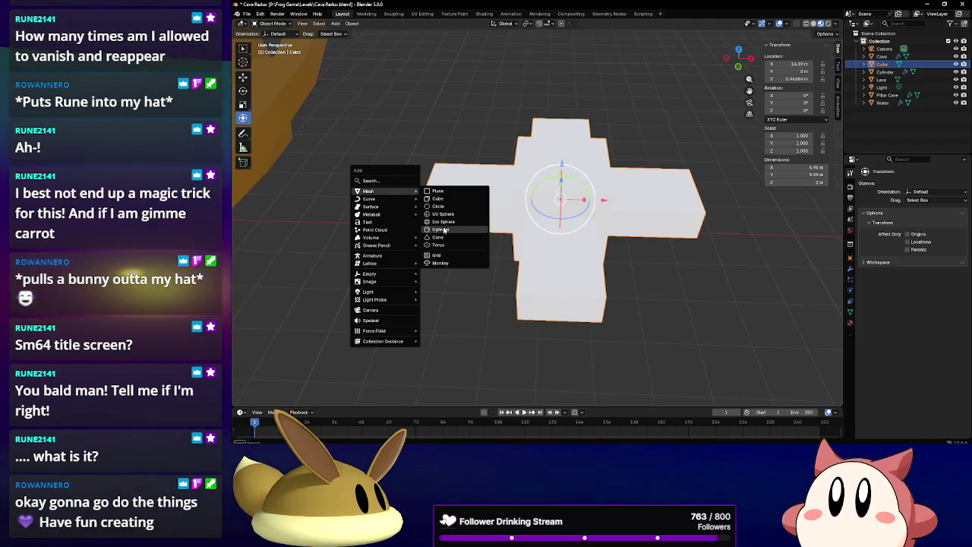
{"action": "left_click", "coordinate": [444, 230]}
{"action": "scroll", "coordinate": [470, 236], "scroll_direction": "down", "scroll_amount": 3}
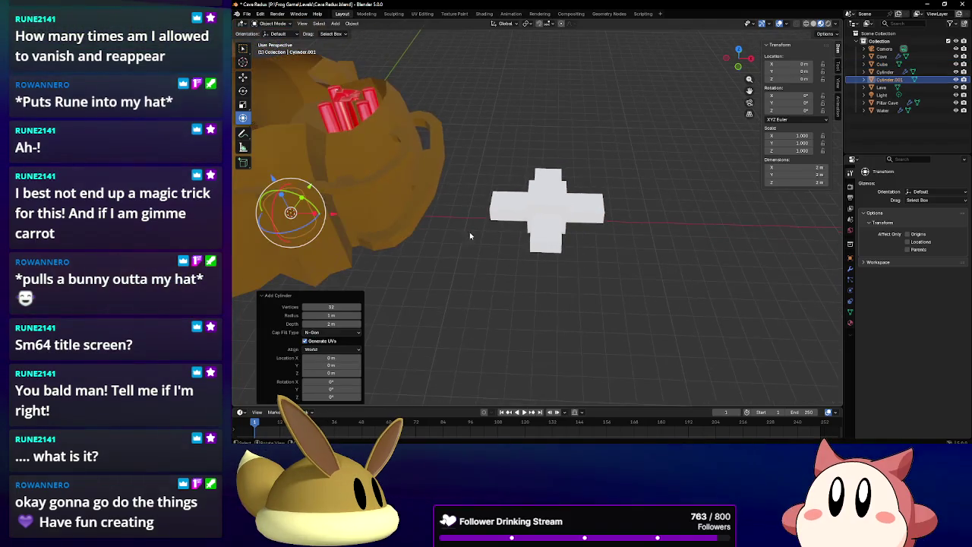
{"action": "left_click", "coordinate": [549, 197]}
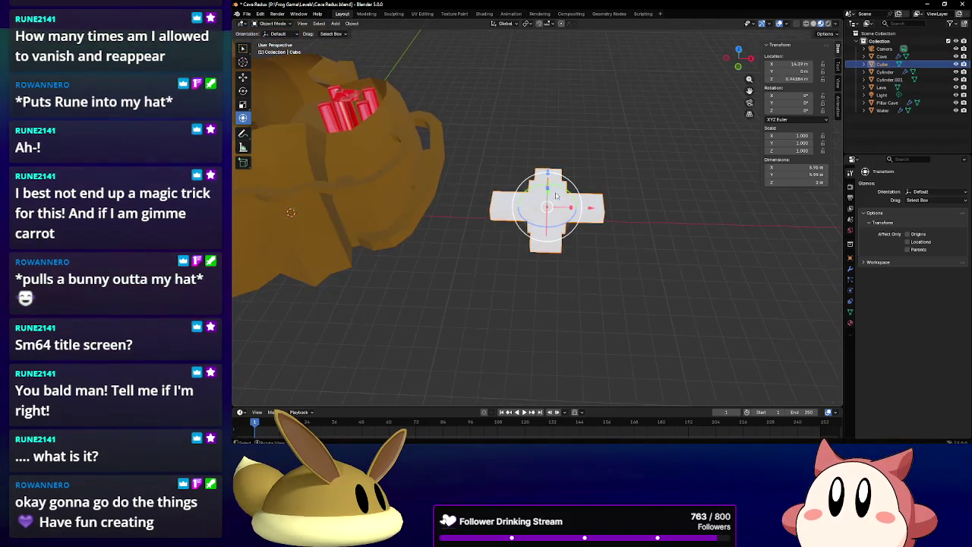
{"action": "left_click", "coordinate": [781, 66]}
{"action": "type", "text": "15"}
{"action": "left_click_drag", "start_coordinate": [780, 66], "coordinate": [783, 66]}
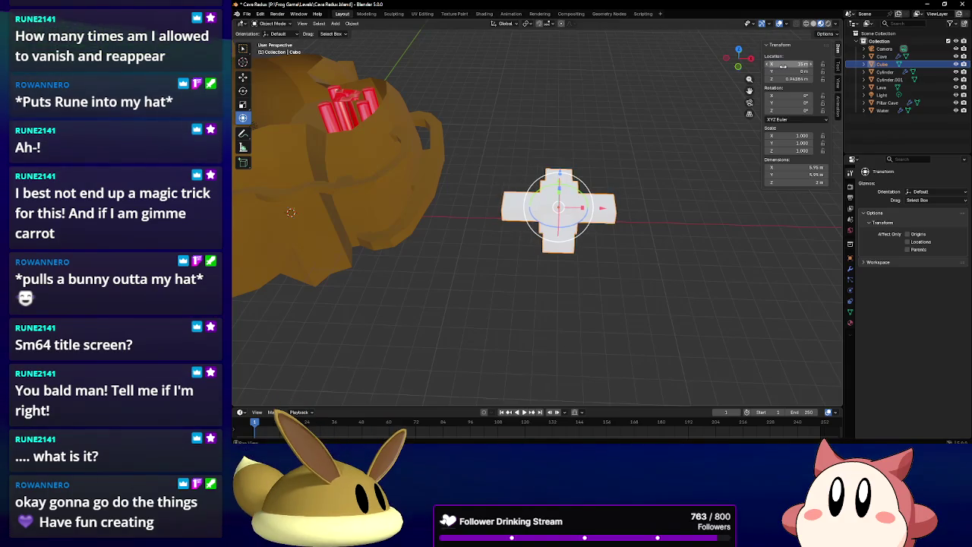
Move Cylinder.001 onto the cross, setting its X location to 15 m.
{"action": "left_click", "coordinate": [900, 72]}
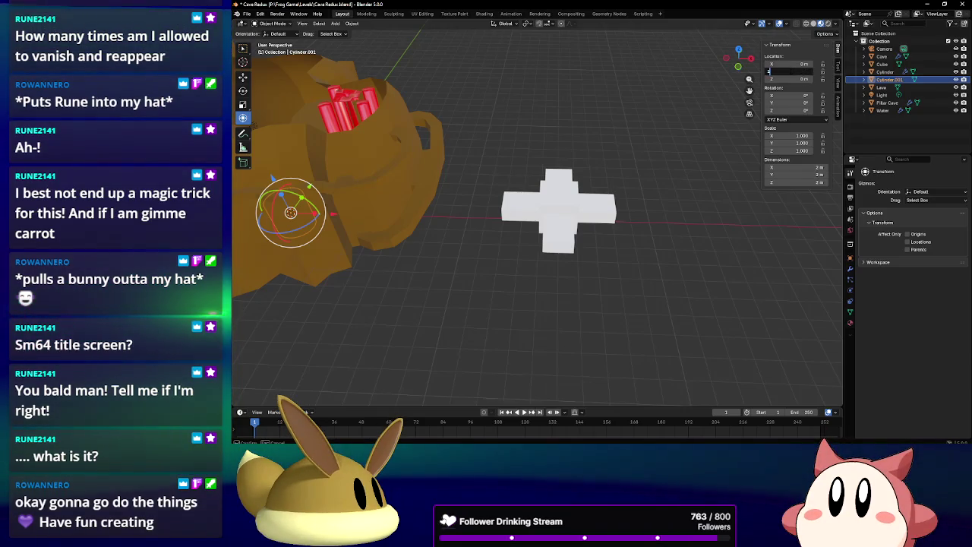
{"action": "left_click_drag", "start_coordinate": [802, 72], "coordinate": [790, 72]}
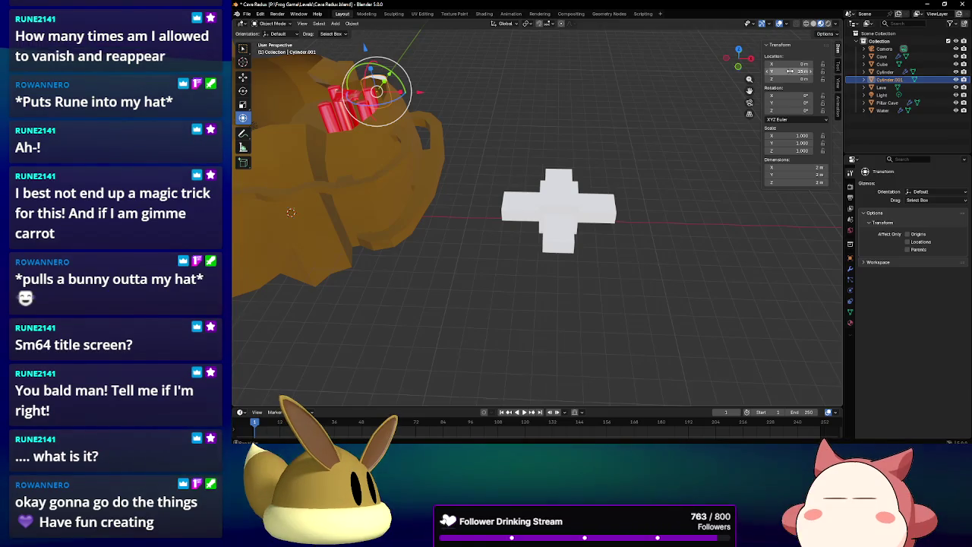
{"action": "key", "text": "g"}
{"action": "key", "text": "x"}
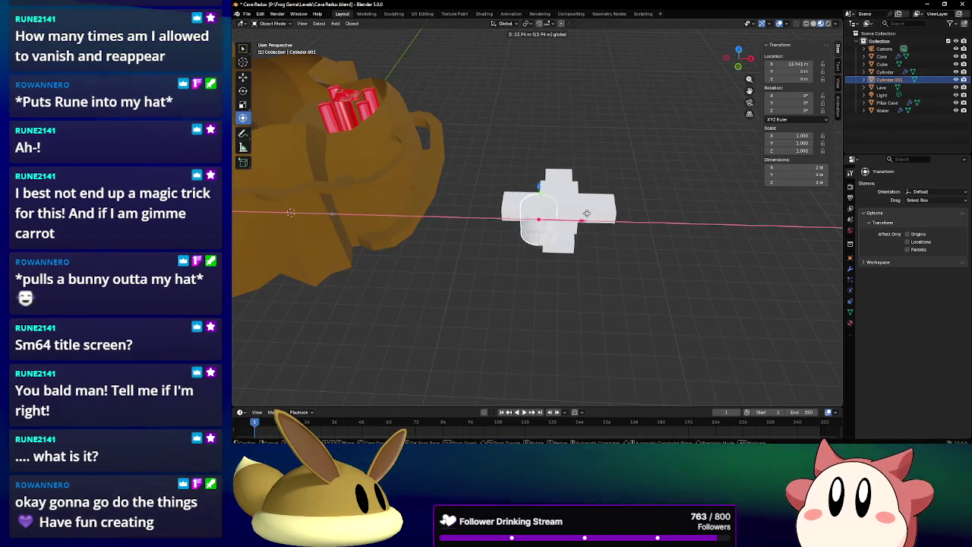
{"action": "left_click", "coordinate": [798, 95]}
{"action": "double_click", "coordinate": [797, 64]}
{"action": "type", "text": "15"}
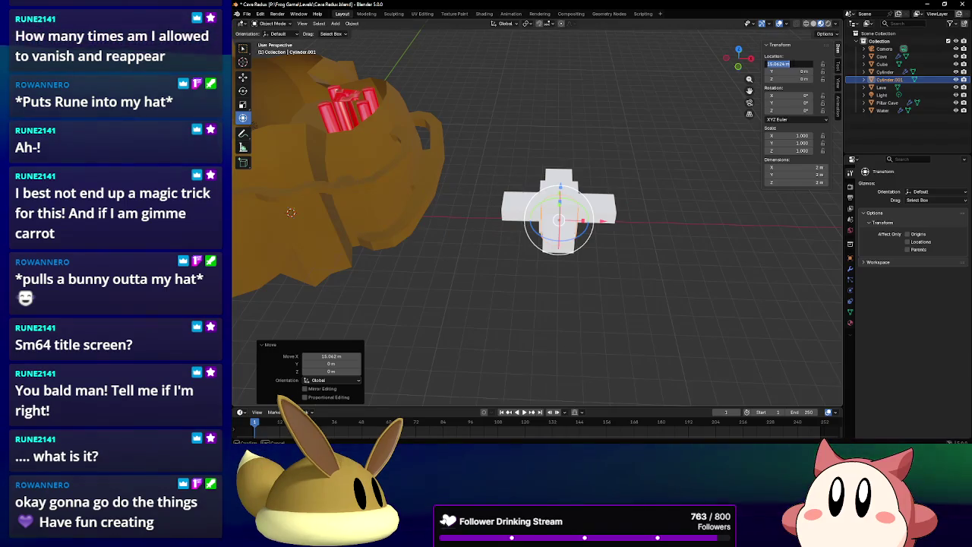
{"action": "key", "text": "Return"}
{"action": "scroll", "coordinate": [651, 242], "scroll_direction": "up", "scroll_amount": 2}
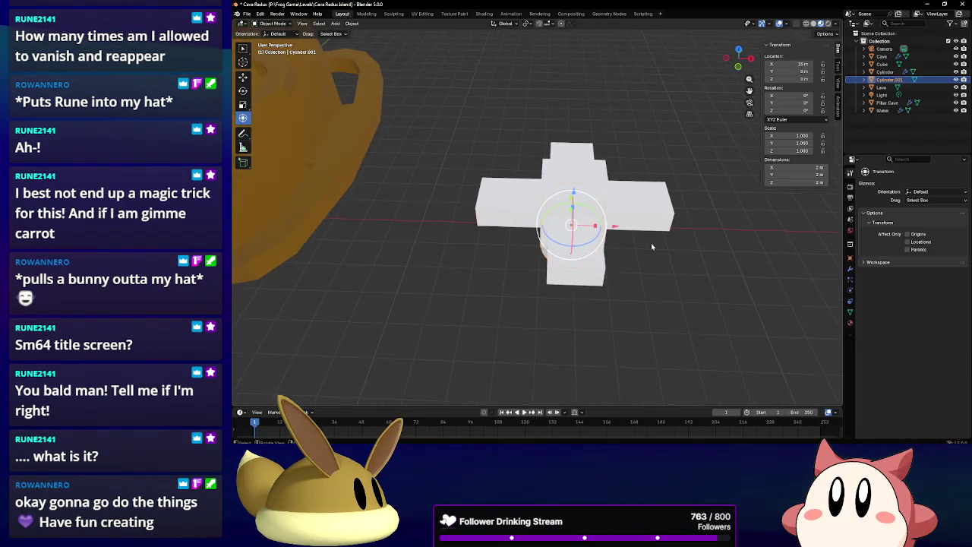
{"action": "middle_click_drag", "start_coordinate": [651, 242], "coordinate": [612, 247]}
Scale the cylinder up by 3.148 and flatten it to 1.3 m tall.
{"action": "key", "text": "s"}
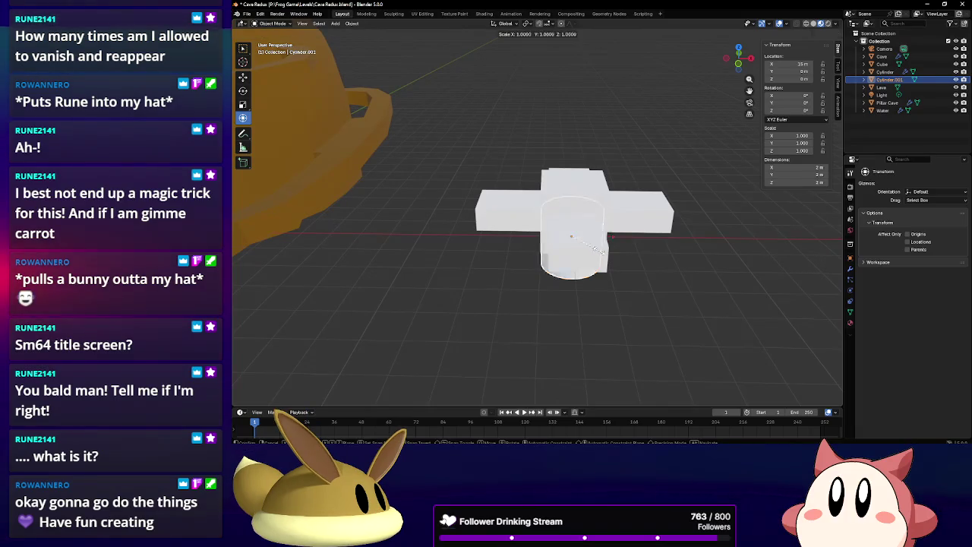
{"action": "left_click", "coordinate": [671, 255]}
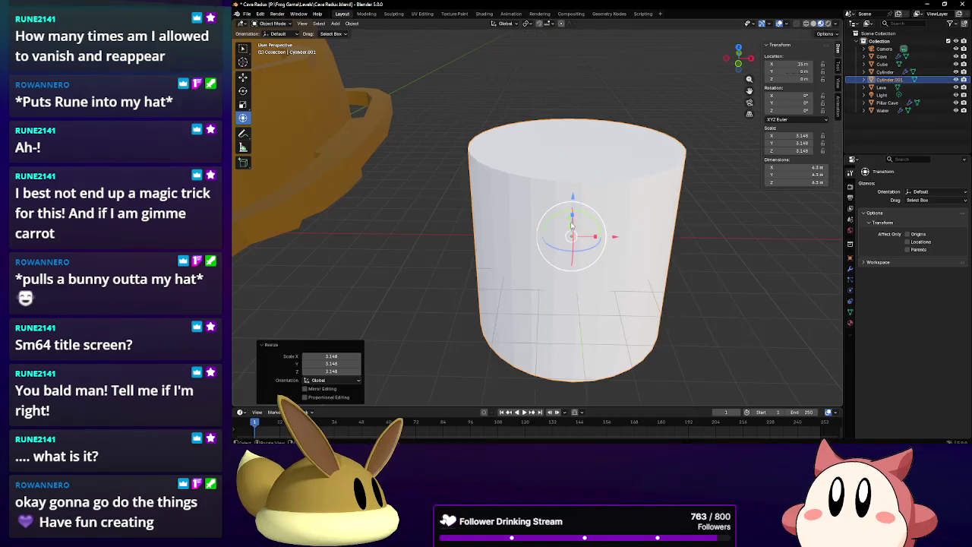
{"action": "mouse_move", "coordinate": [571, 218]}
{"action": "middle_mouse_down"}
{"action": "mouse_move", "coordinate": [624, 240]}
{"action": "mouse_move", "coordinate": [753, 202]}
{"action": "middle_mouse_up"}
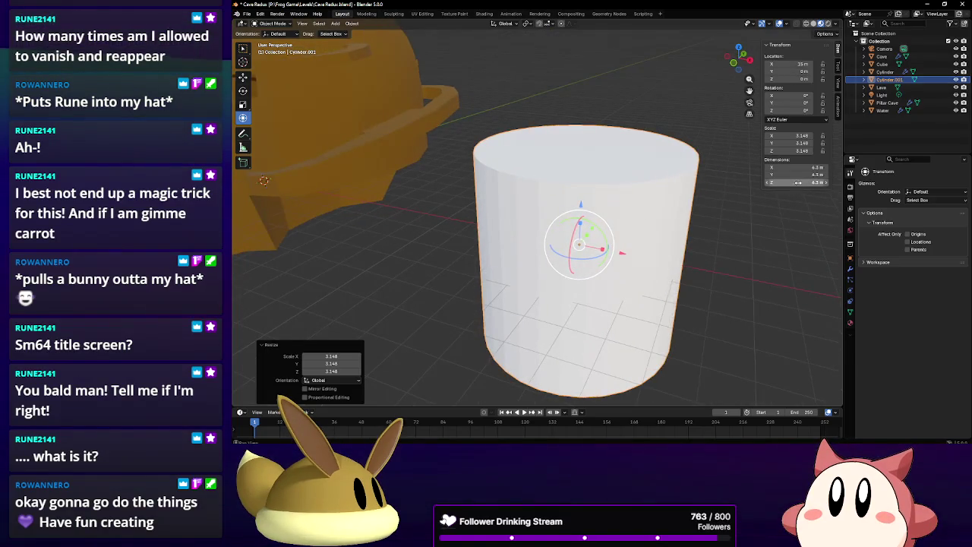
{"action": "left_click_drag", "start_coordinate": [797, 182], "coordinate": [624, 253]}
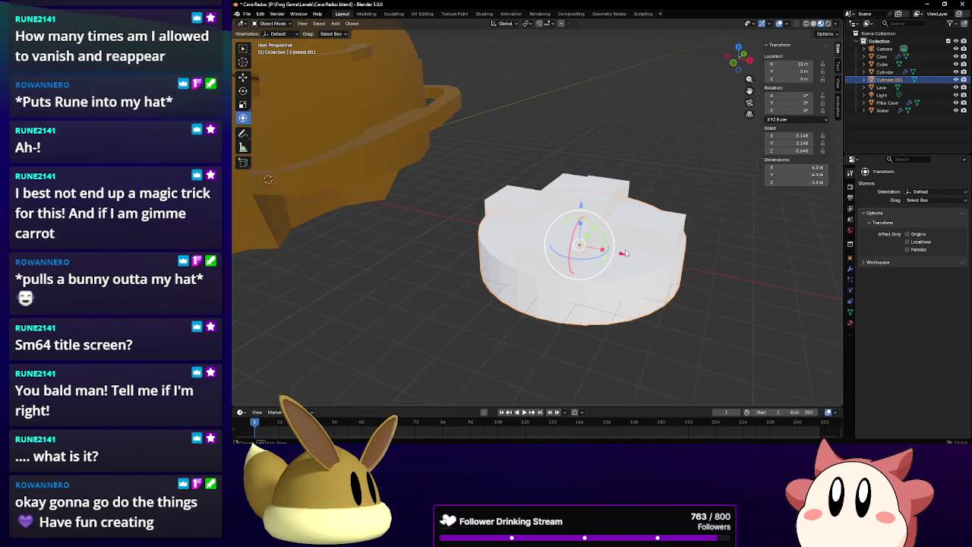
{"action": "middle_click_drag", "start_coordinate": [624, 253], "coordinate": [619, 232]}
Lower the cross along Z into the disc, then put the disc into Edit Mode.
{"action": "left_click", "coordinate": [602, 202]}
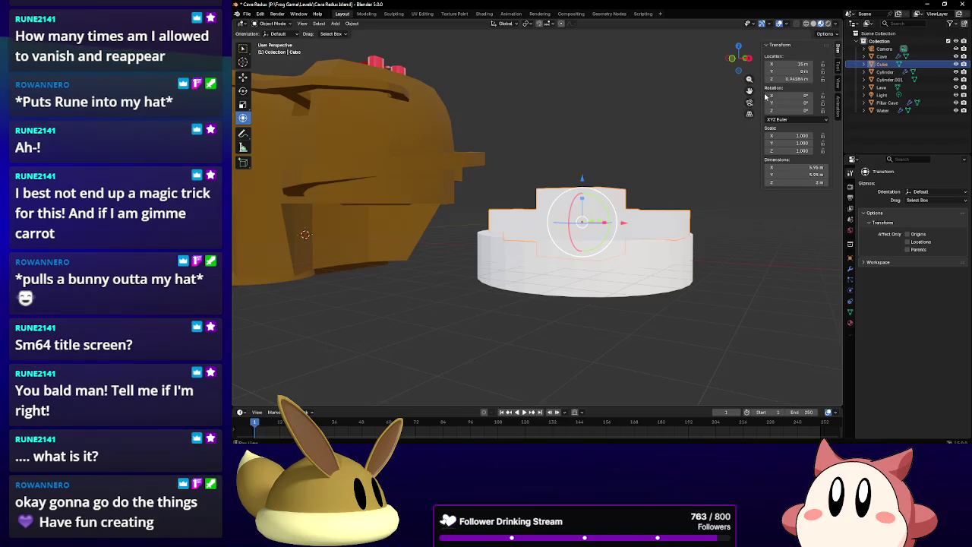
{"action": "key", "text": "g"}
{"action": "key", "text": "z"}
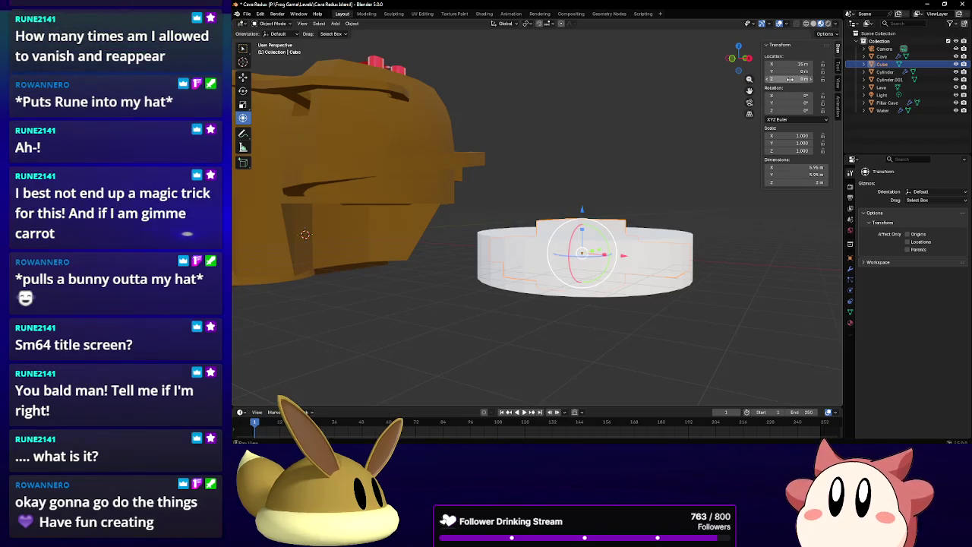
{"action": "left_click", "coordinate": [593, 201]}
{"action": "middle_click_drag", "start_coordinate": [594, 201], "coordinate": [494, 267]}
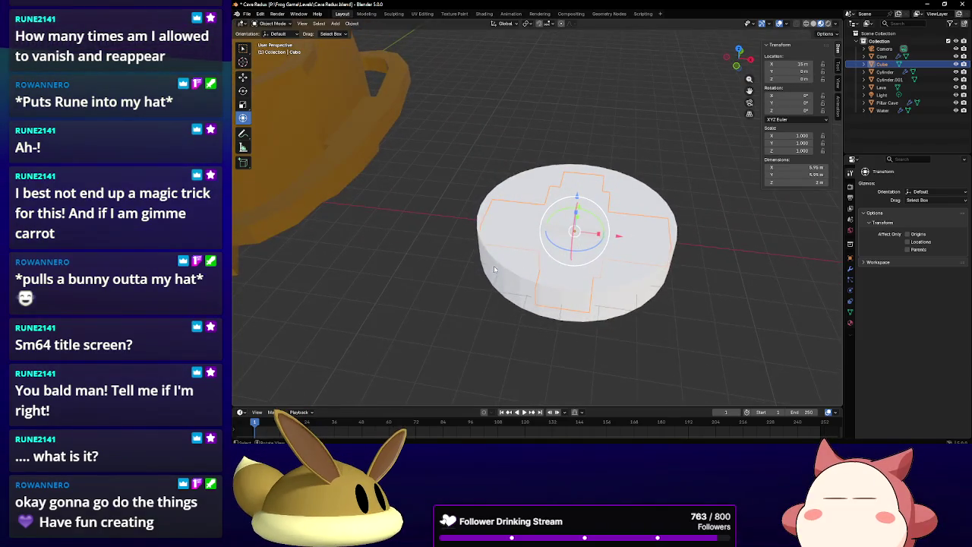
{"action": "left_click", "coordinate": [497, 269]}
{"action": "scroll", "coordinate": [497, 268], "scroll_direction": "up", "scroll_amount": 2}
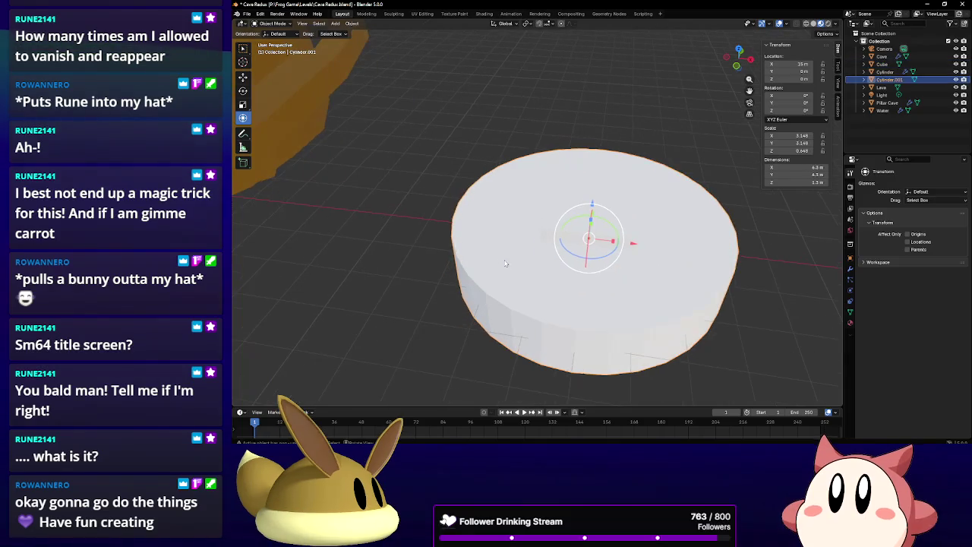
{"action": "left_click", "coordinate": [275, 25]}
{"action": "left_click", "coordinate": [273, 44]}
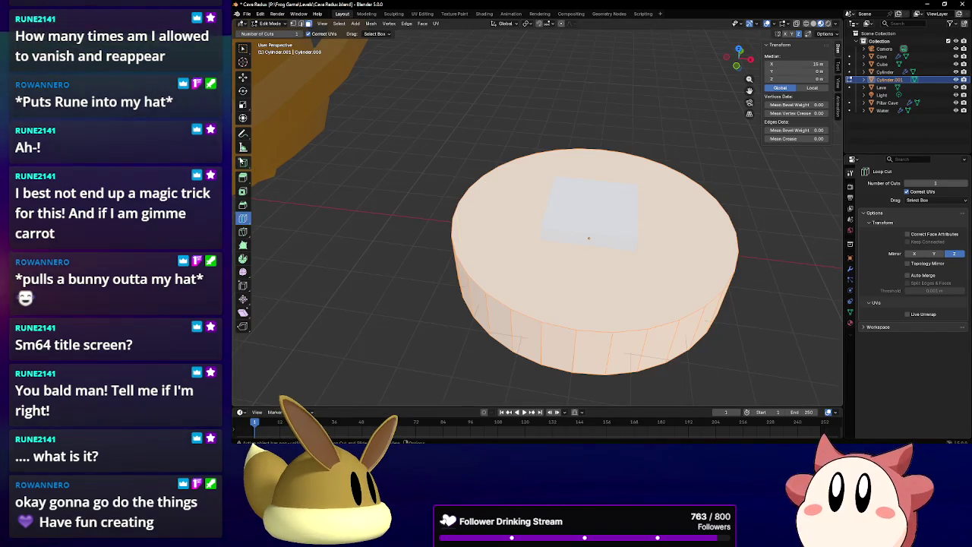
Select the disc's top face and inset it by 0.1194 m to form a rim.
{"action": "left_click", "coordinate": [243, 118]}
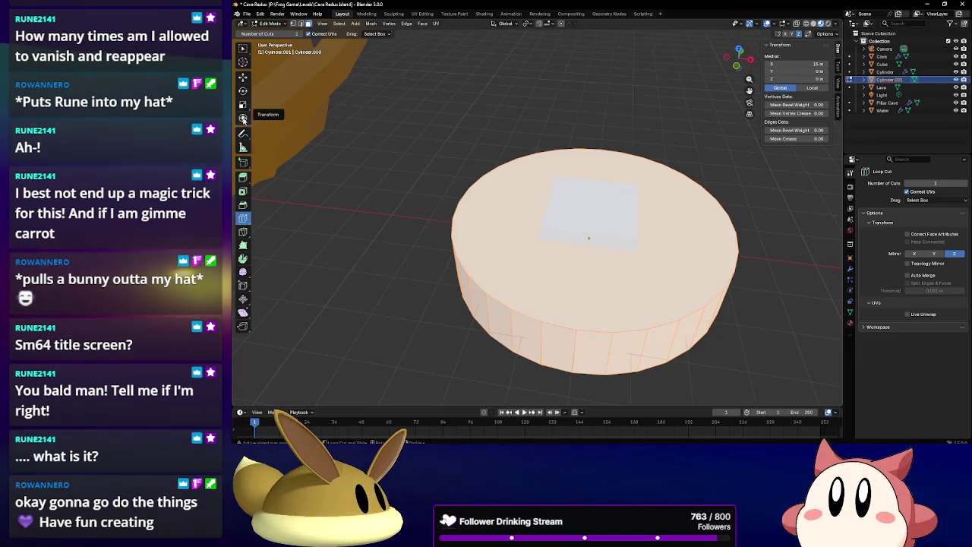
{"action": "left_click", "coordinate": [590, 220]}
{"action": "middle_click_drag", "start_coordinate": [521, 245], "coordinate": [753, 226]}
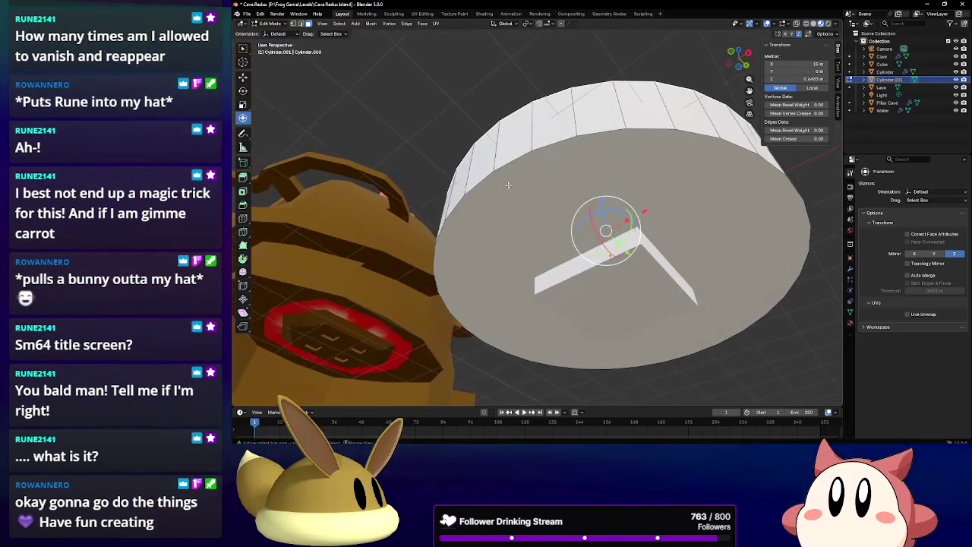
{"action": "key", "text": "s"}
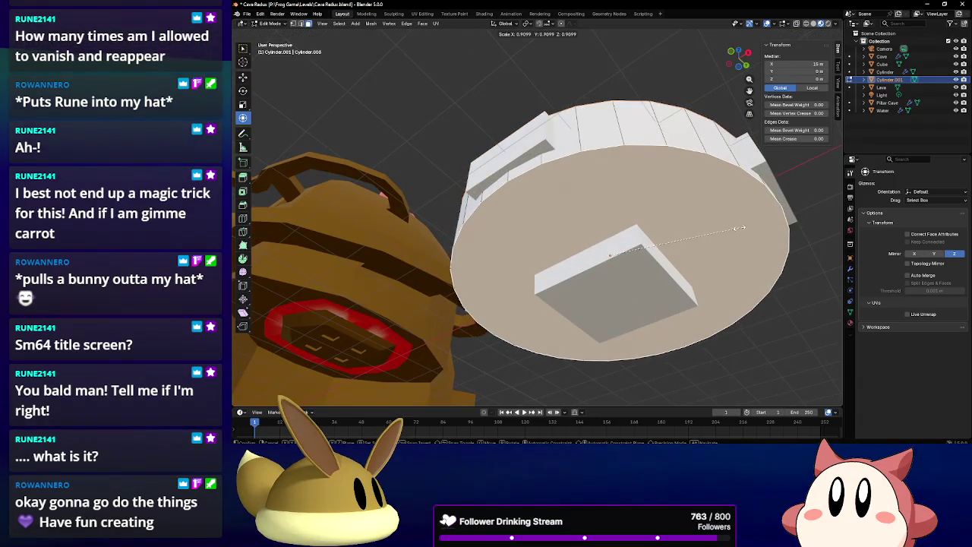
{"action": "key", "text": "Escape"}
{"action": "left_click", "coordinate": [243, 191]}
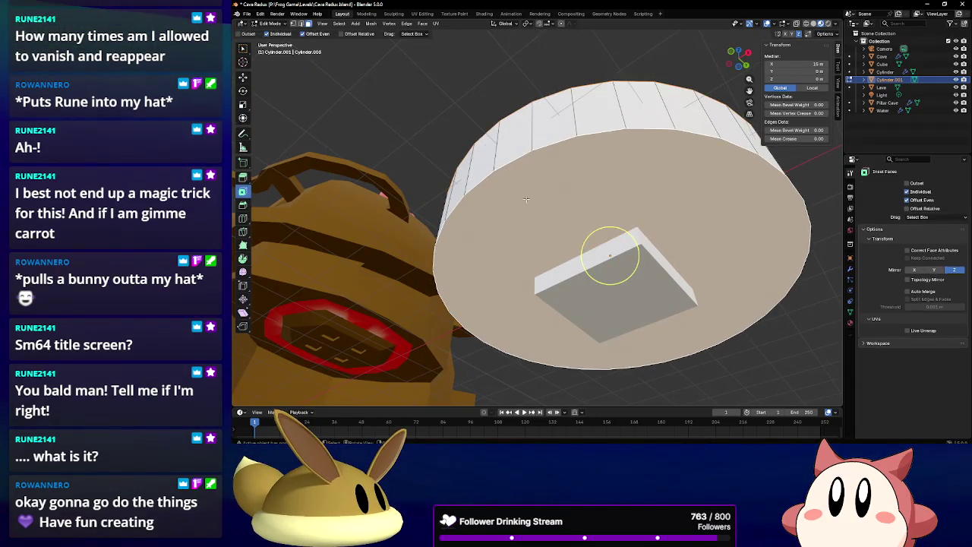
{"action": "mouse_move", "coordinate": [616, 233]}
{"action": "left_mouse_down"}
{"action": "mouse_move", "coordinate": [600, 251]}
{"action": "mouse_move", "coordinate": [578, 229]}
{"action": "left_mouse_up"}
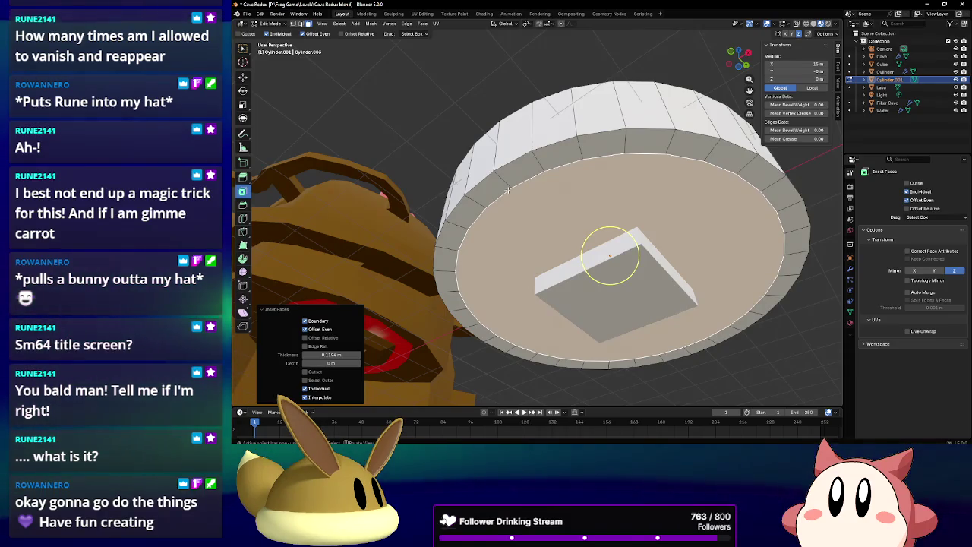
Scale the inset inner face down to 0.942.
{"action": "left_click", "coordinate": [242, 117]}
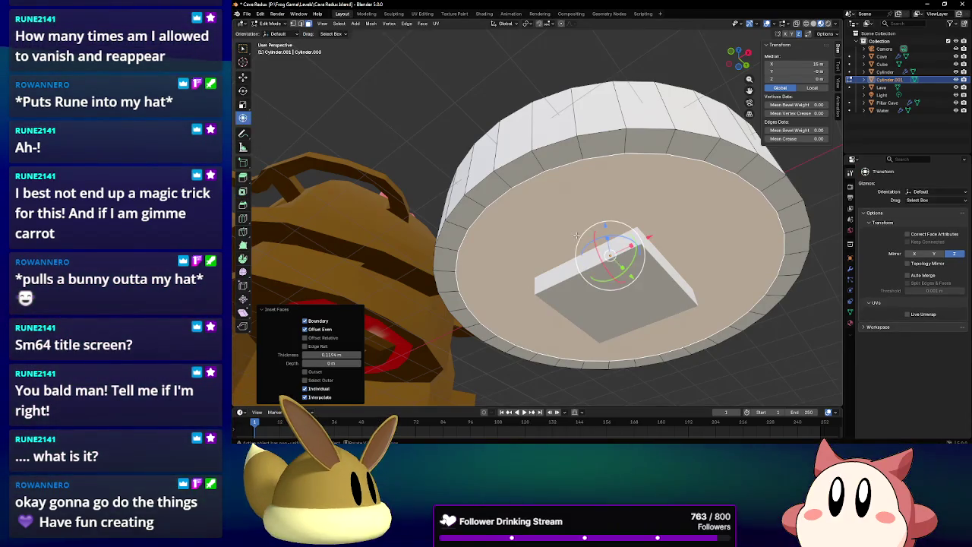
{"action": "key", "text": "s"}
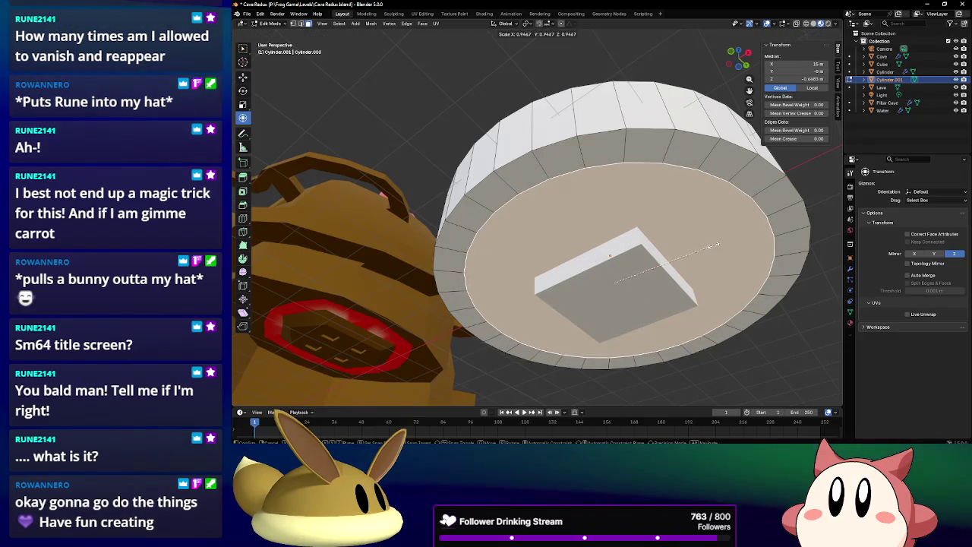
{"action": "left_click", "coordinate": [714, 245]}
{"action": "middle_click_drag", "start_coordinate": [714, 245], "coordinate": [524, 260]}
Cancel the pending scale, delete the inner top face, and select the rim faces.
{"action": "key", "text": "s"}
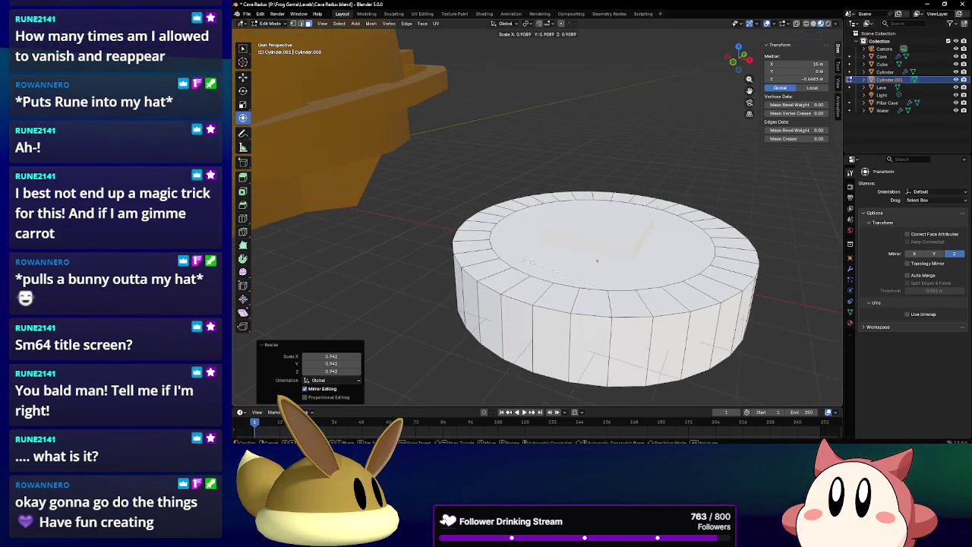
{"action": "right_click", "coordinate": [526, 262]}
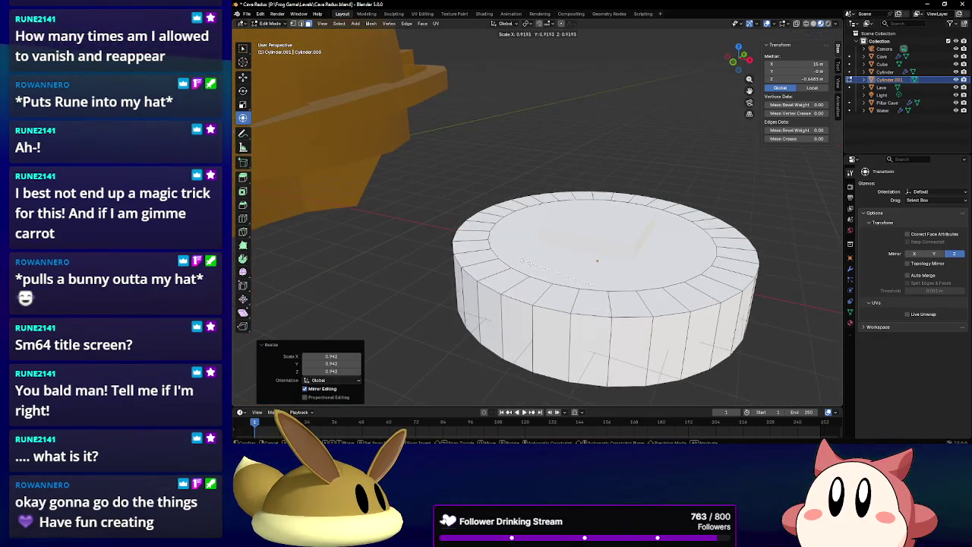
{"action": "left_click", "coordinate": [536, 248]}
{"action": "key", "text": "x"}
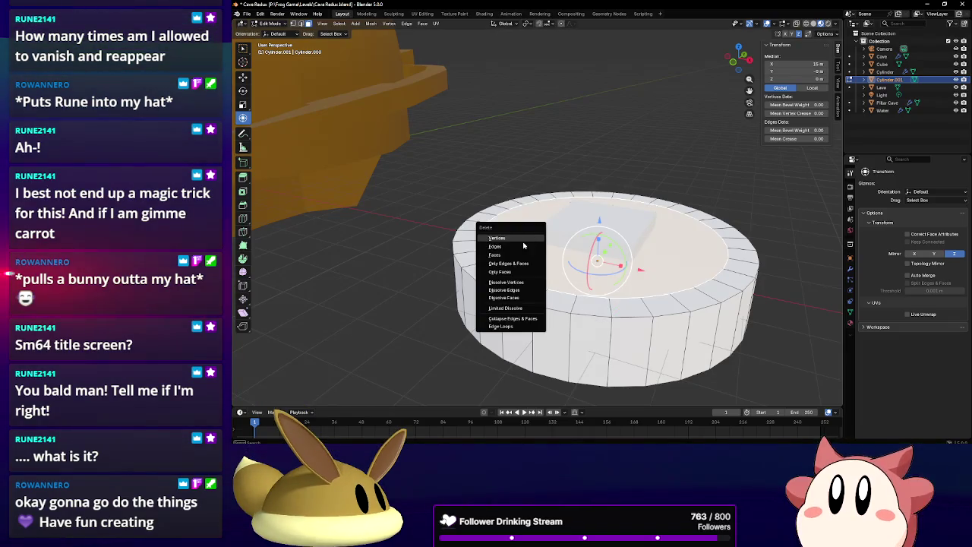
{"action": "left_click", "coordinate": [506, 272]}
{"action": "scroll", "coordinate": [476, 184], "scroll_direction": "up", "scroll_amount": 2}
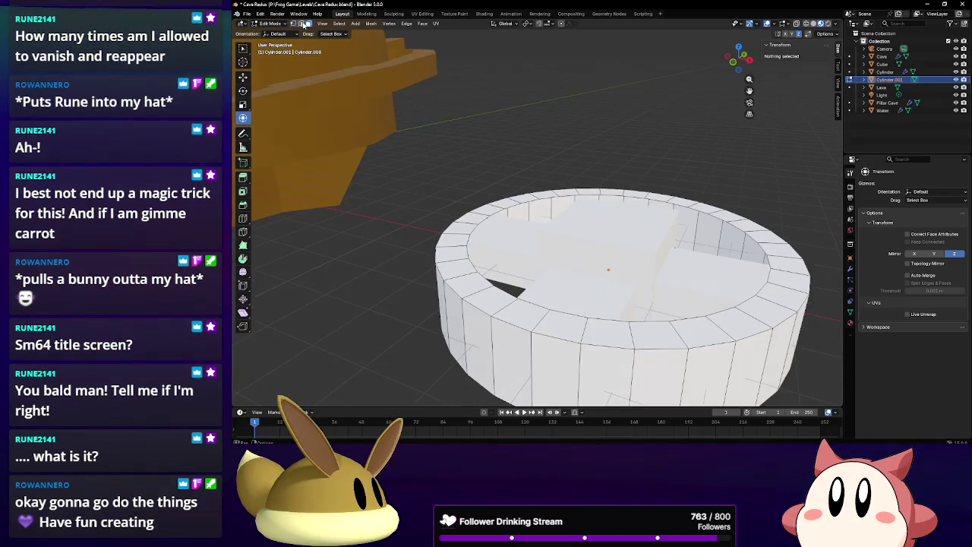
{"action": "mouse_move", "coordinate": [514, 172]}
{"action": "middle_mouse_down"}
{"action": "mouse_move", "coordinate": [529, 221]}
{"action": "mouse_move", "coordinate": [558, 213]}
{"action": "mouse_move", "coordinate": [502, 214]}
{"action": "middle_mouse_up"}
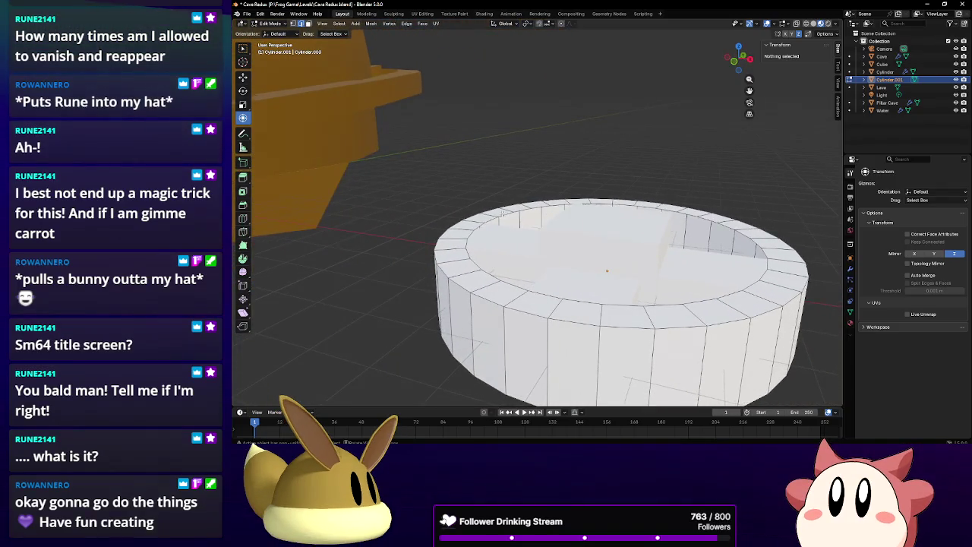
{"action": "left_click", "coordinate": [474, 220]}
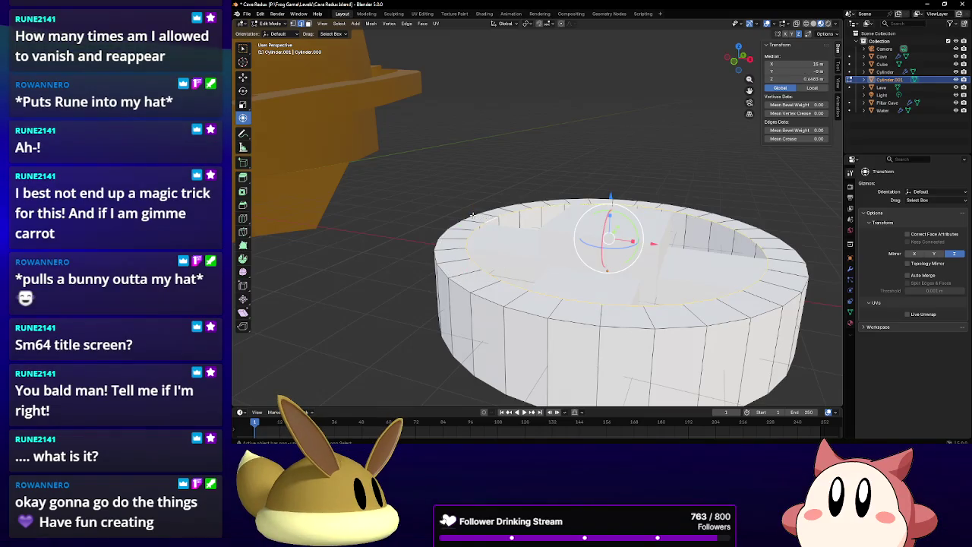
Scale the selected outer rim up by about 1.174 around the centre.
{"action": "left_click_drag", "start_coordinate": [610, 199], "coordinate": [613, 212]}
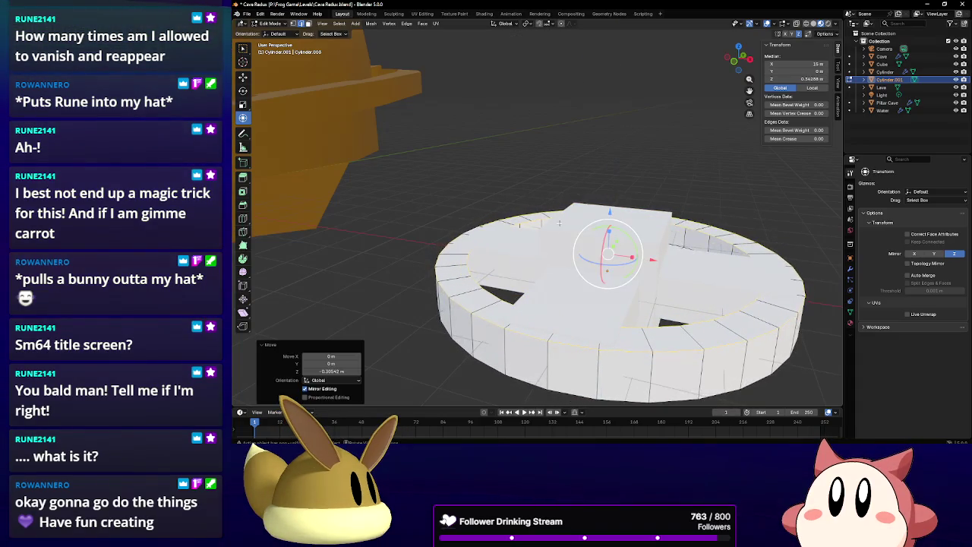
{"action": "mouse_move", "coordinate": [552, 224]}
{"action": "middle_mouse_down"}
{"action": "mouse_move", "coordinate": [540, 206]}
{"action": "mouse_move", "coordinate": [623, 254]}
{"action": "middle_mouse_up"}
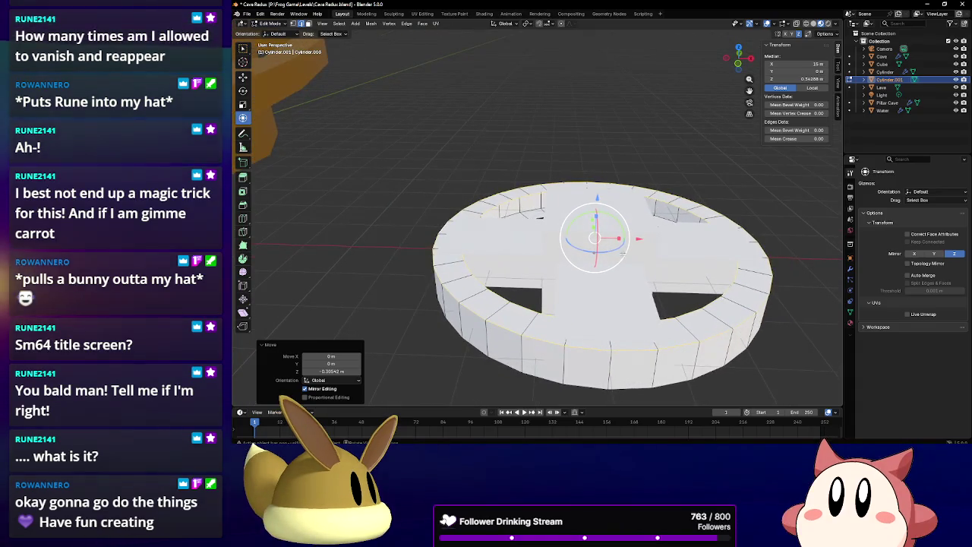
{"action": "key", "text": "s"}
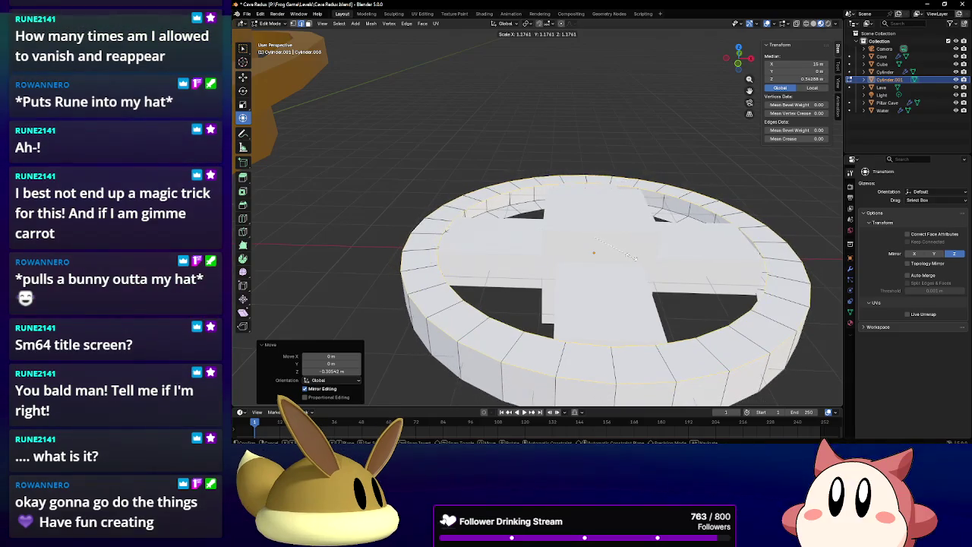
{"action": "middle_click_drag", "start_coordinate": [630, 256], "coordinate": [582, 195]}
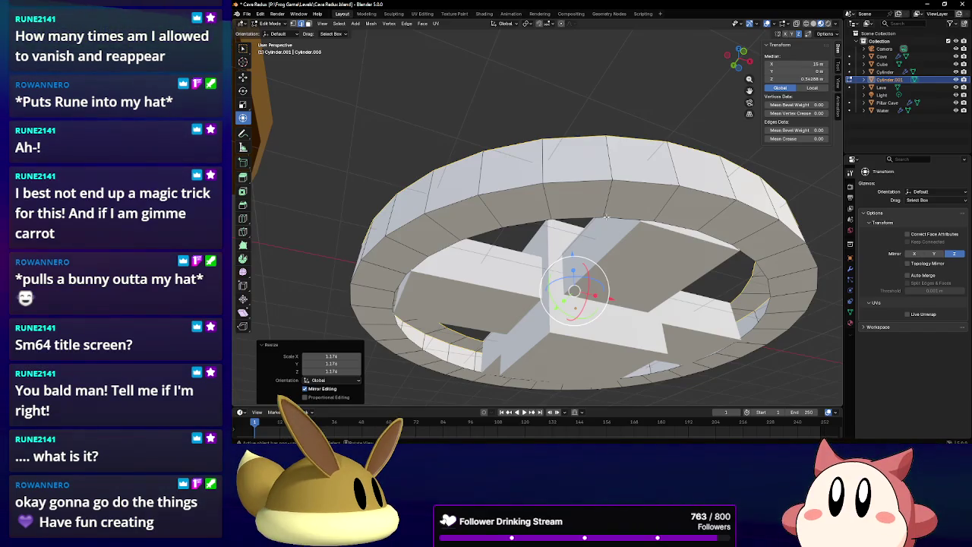
Select the rim's inner edge loop, try a vertical extrusion, then undo it.
{"action": "left_click", "coordinate": [745, 287]}
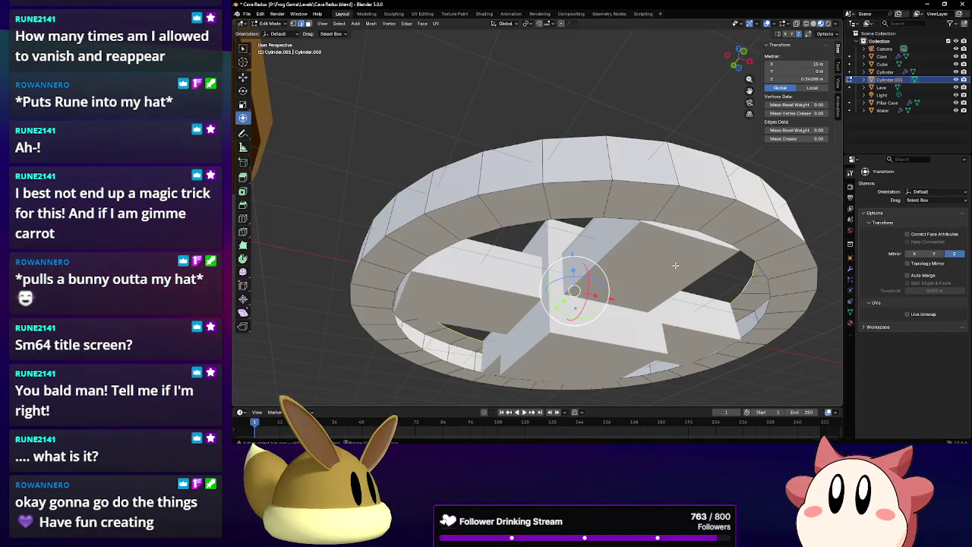
{"action": "key", "text": "z"}
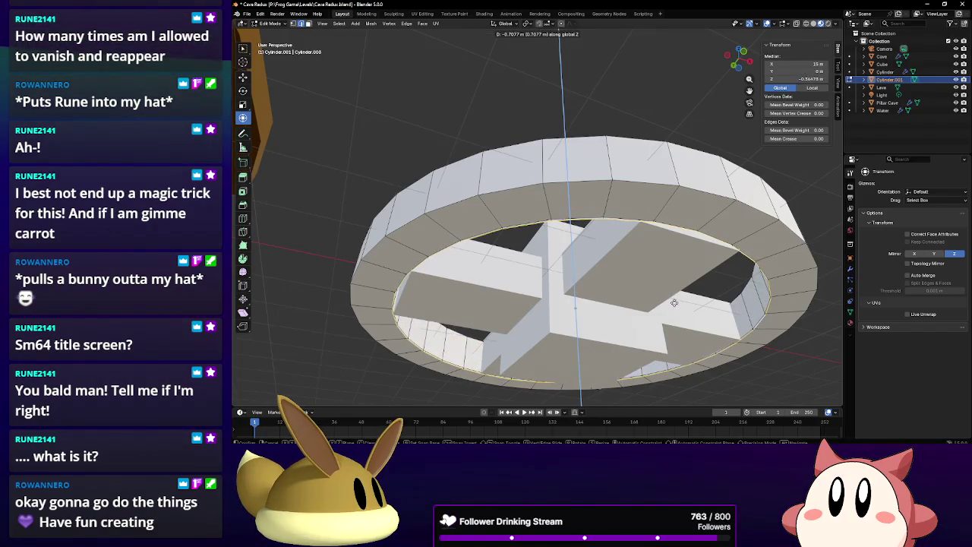
{"action": "left_click", "coordinate": [674, 304]}
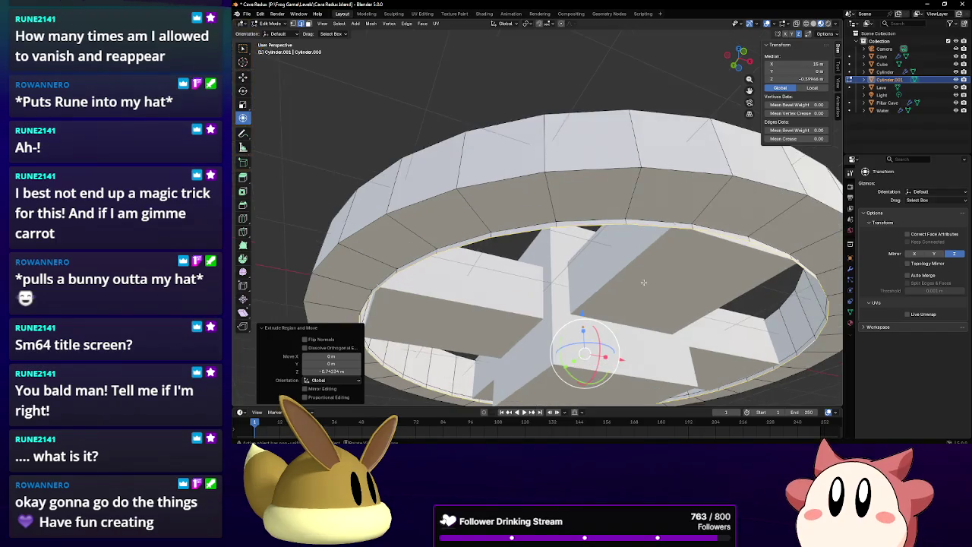
{"action": "mouse_move", "coordinate": [674, 304]}
{"action": "middle_mouse_down"}
{"action": "mouse_move", "coordinate": [545, 289]}
{"action": "mouse_move", "coordinate": [456, 300]}
{"action": "middle_mouse_up"}
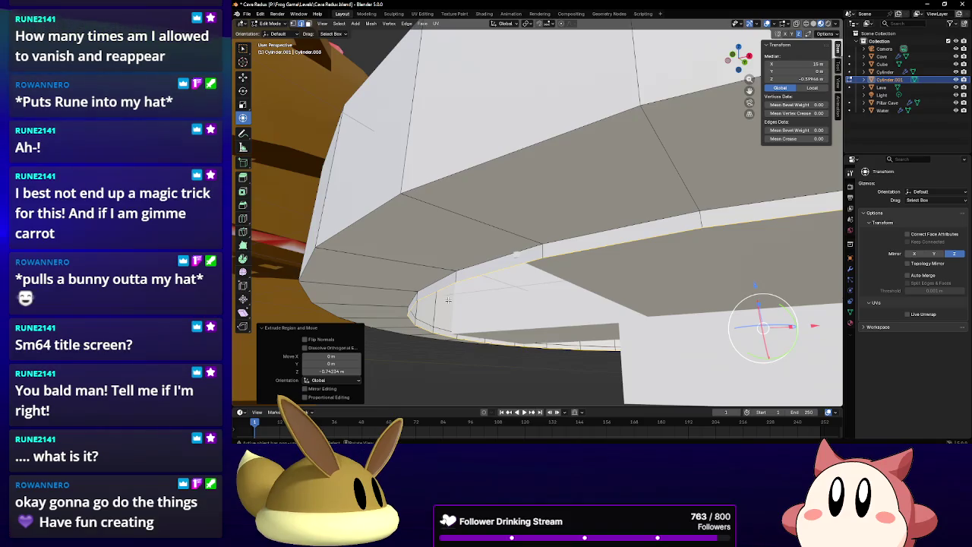
{"action": "key", "text": "ctrl+z"}
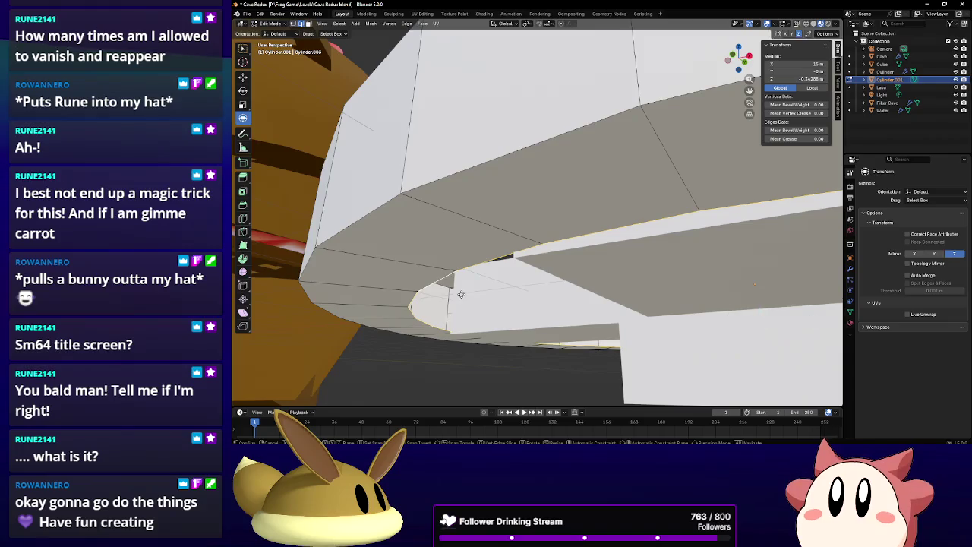
Move the inner loop along Z, lifting it about 0.04 m.
{"action": "key", "text": "g"}
{"action": "key", "text": "z"}
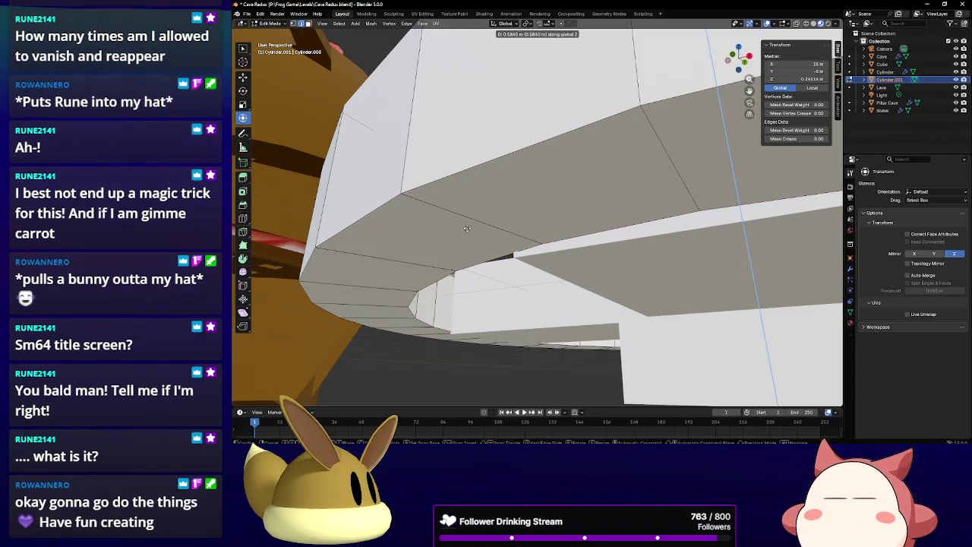
{"action": "left_click", "coordinate": [466, 228]}
{"action": "middle_click_drag", "start_coordinate": [466, 220], "coordinate": [743, 225]}
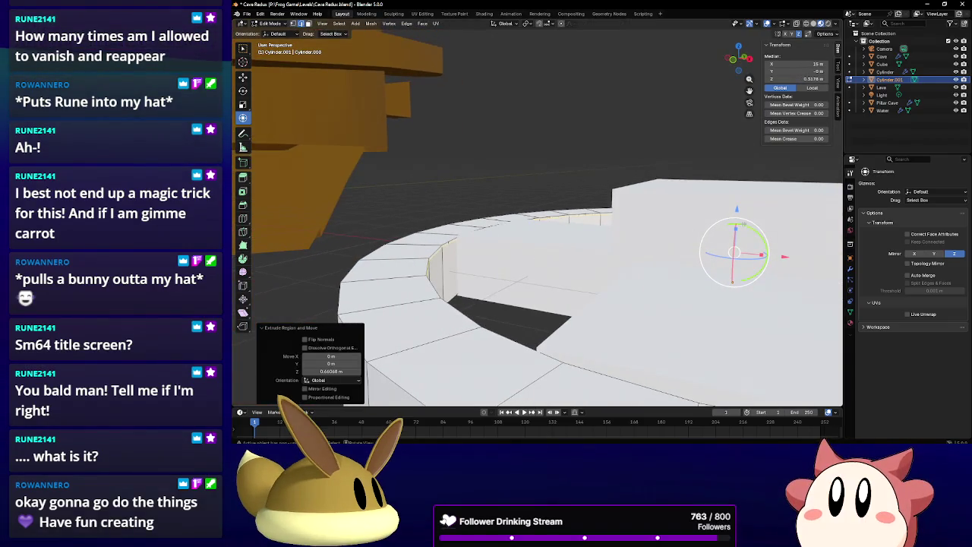
{"action": "key", "text": "g"}
{"action": "key", "text": "z"}
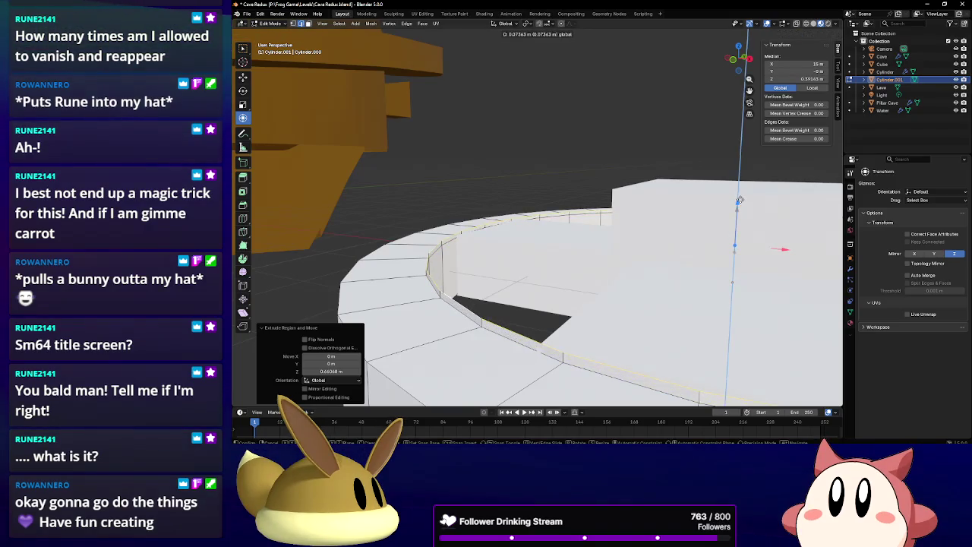
{"action": "left_click", "coordinate": [738, 204]}
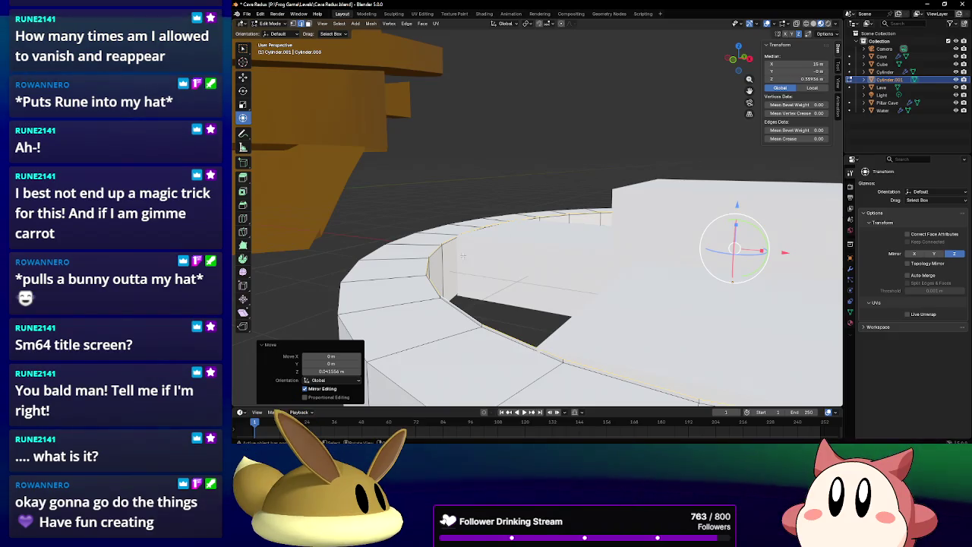
{"action": "mouse_move", "coordinate": [463, 256]}
{"action": "middle_mouse_down"}
{"action": "mouse_move", "coordinate": [524, 288]}
{"action": "mouse_move", "coordinate": [537, 252]}
{"action": "mouse_move", "coordinate": [434, 263]}
{"action": "middle_mouse_up"}
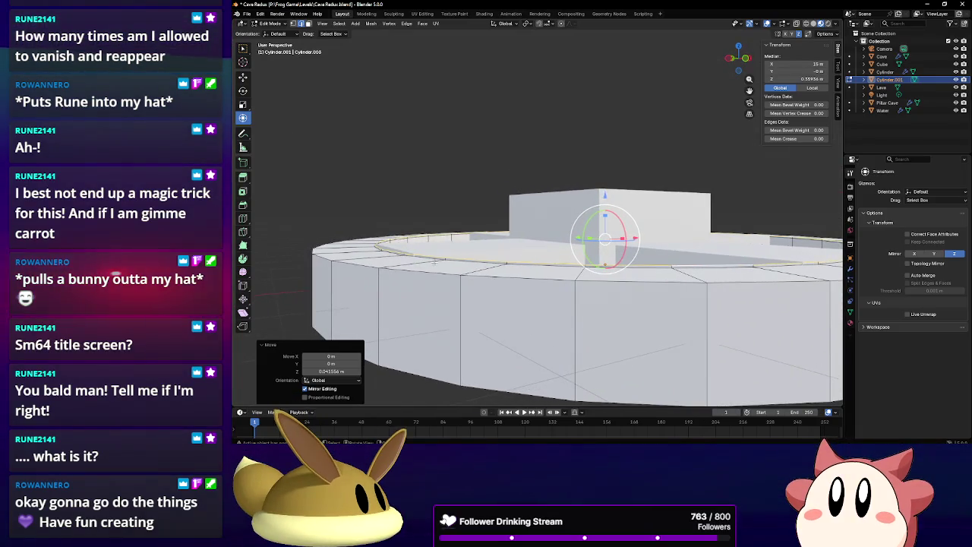
In vertex mode, select the rim's outer top loop and edit its Median Z height.
{"action": "left_click", "coordinate": [293, 24]}
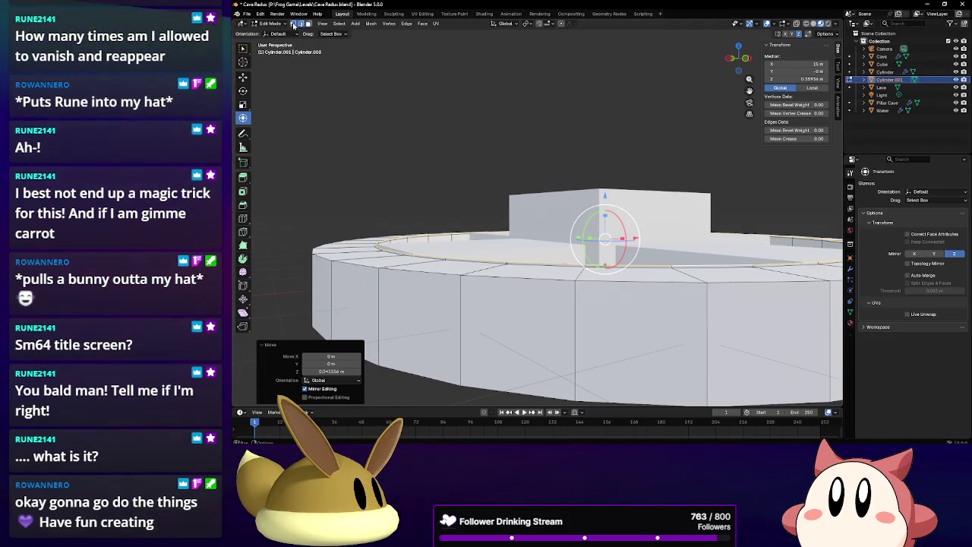
{"action": "left_click", "coordinate": [473, 279], "text": "alt"}
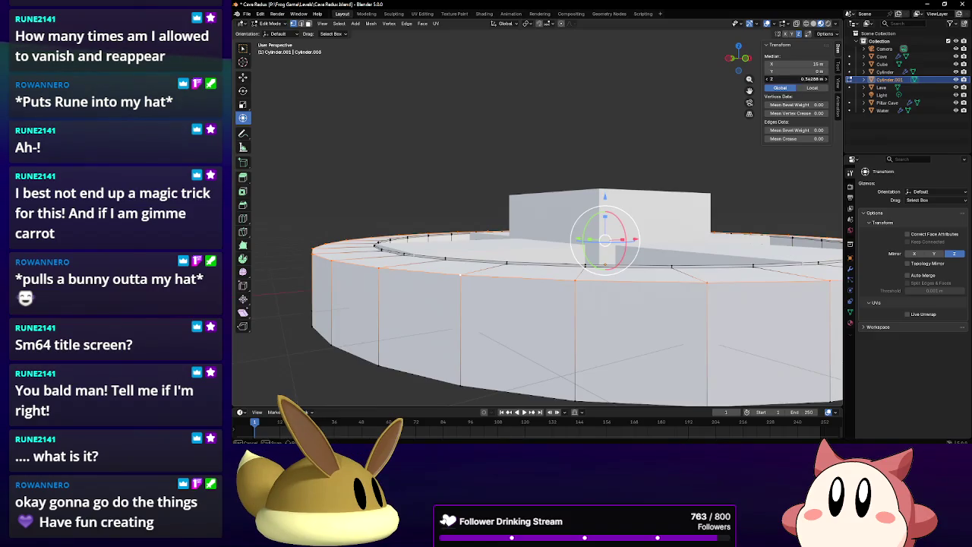
{"action": "left_click", "coordinate": [789, 79]}
{"action": "type", "text": "-"}
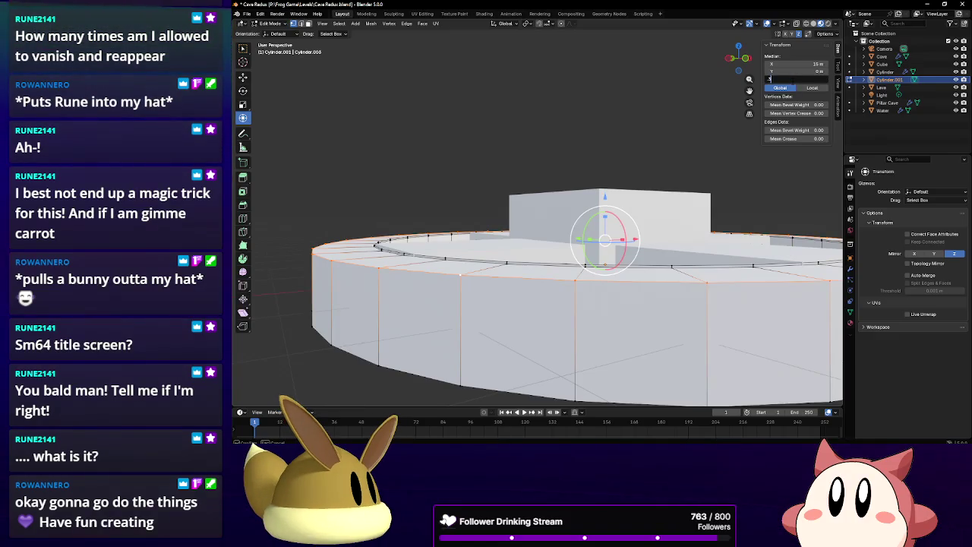
{"action": "key", "text": "Return"}
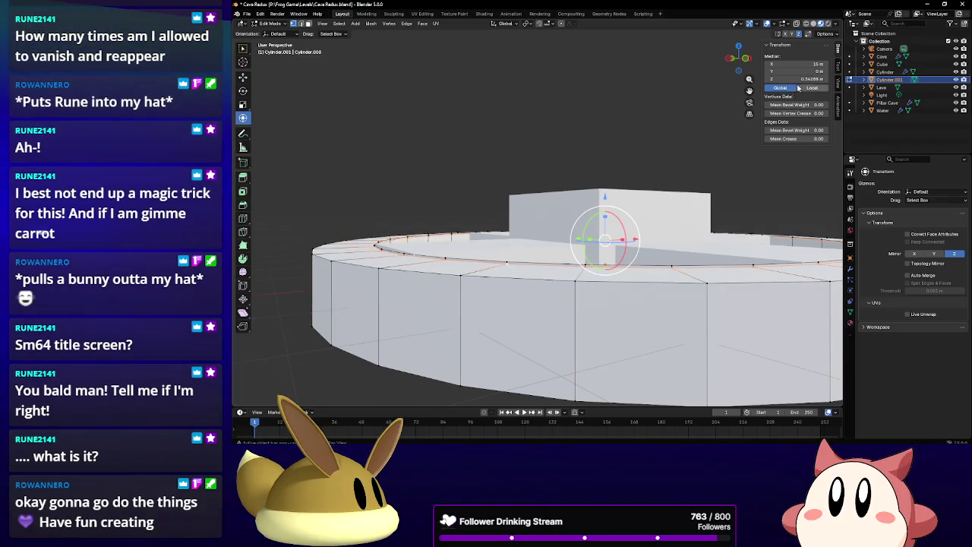
{"action": "key", "text": "BackSpace"}
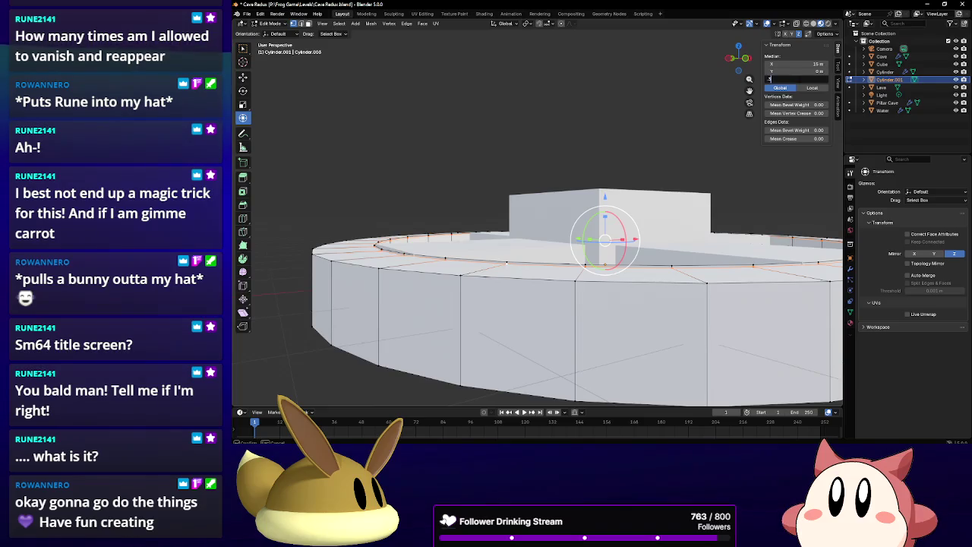
{"action": "type", "text": "0.5"}
{"action": "key", "text": "Return"}
Select a vertex beneath the rim and set its Z height to -0.34 m.
{"action": "middle_click_drag", "start_coordinate": [544, 323], "coordinate": [531, 312]}
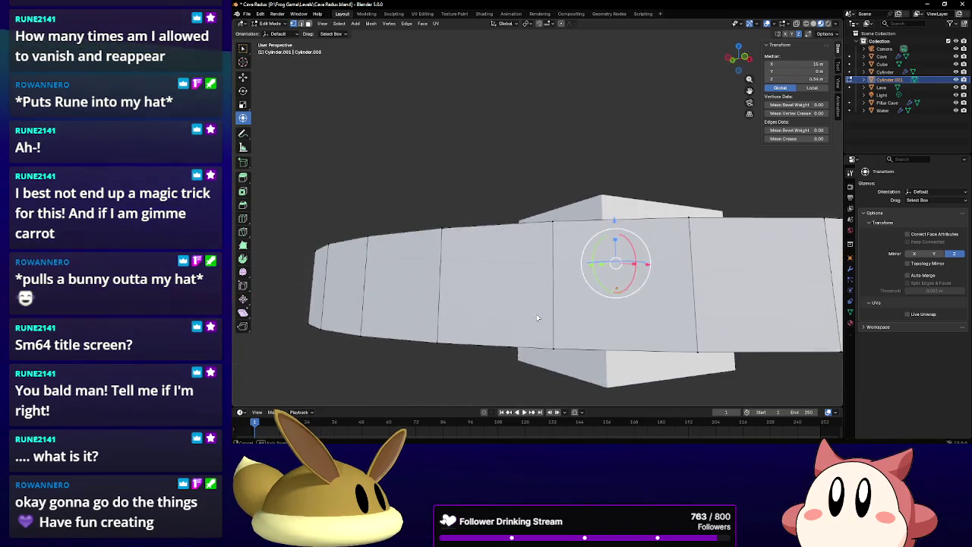
{"action": "left_click", "coordinate": [532, 312]}
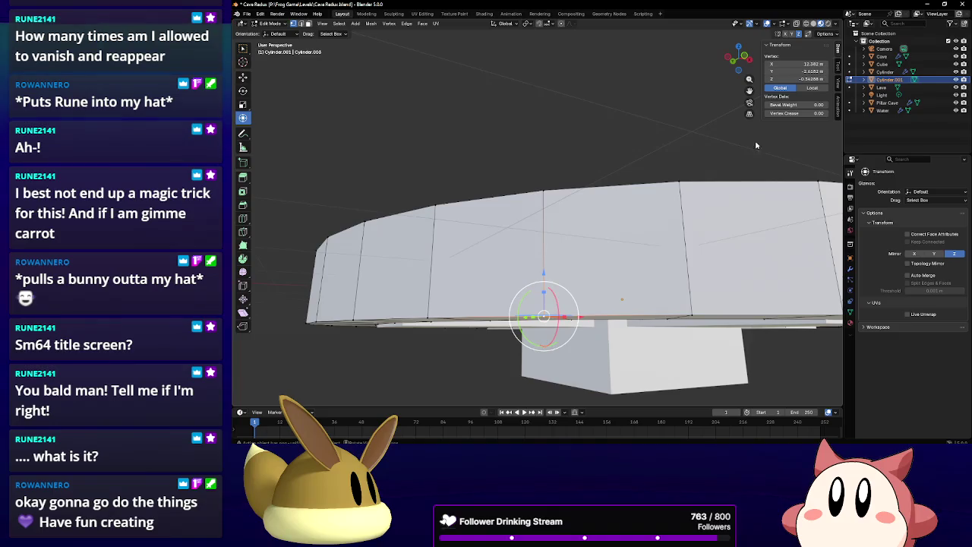
{"action": "left_click", "coordinate": [787, 78]}
{"action": "type", "text": "-"}
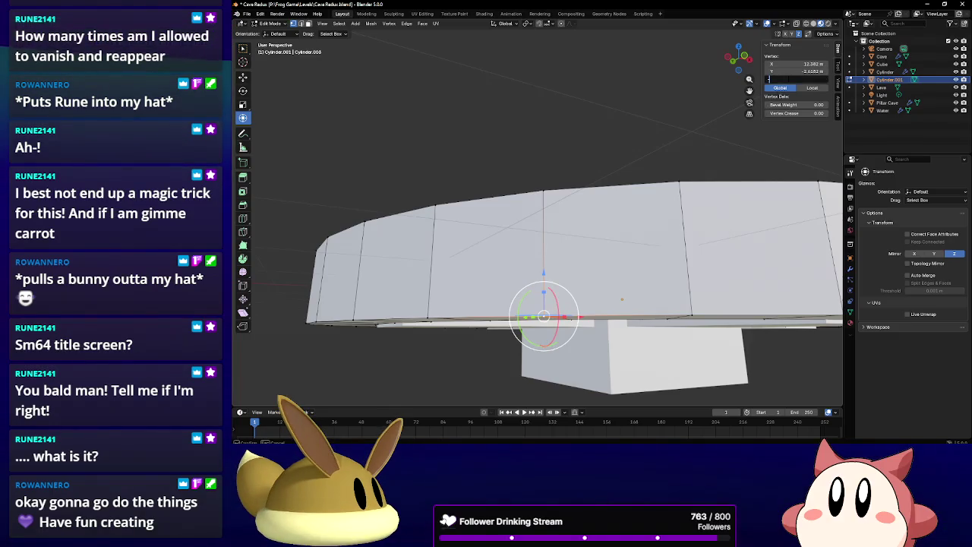
{"action": "type", "text": "0.34"}
{"action": "key", "text": "Return"}
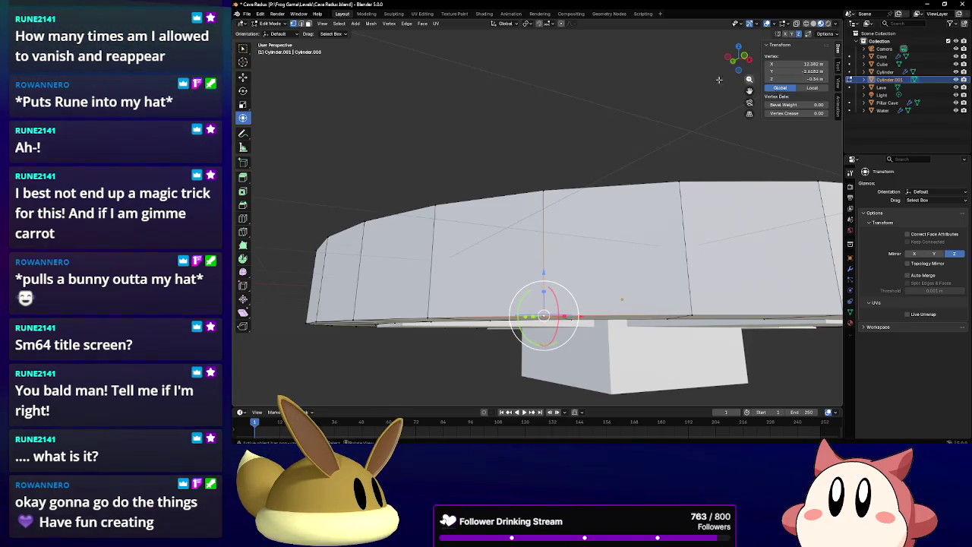
Set another rim loop's height to -0.5 m and a rim vertex to 0.34 m.
{"action": "middle_click_drag", "start_coordinate": [719, 79], "coordinate": [502, 276]}
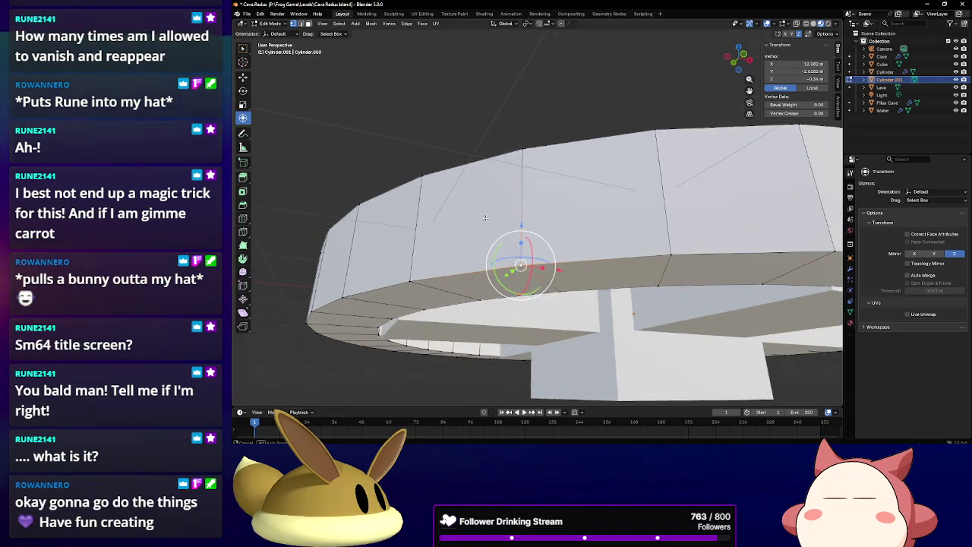
{"action": "left_click", "coordinate": [502, 276], "text": "alt"}
{"action": "left_click", "coordinate": [782, 78]}
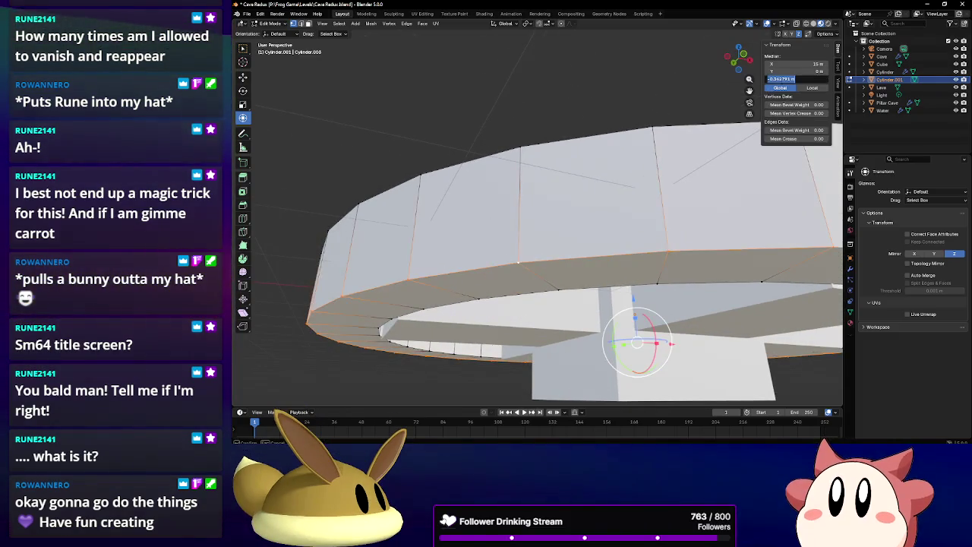
{"action": "type", "text": ".5"}
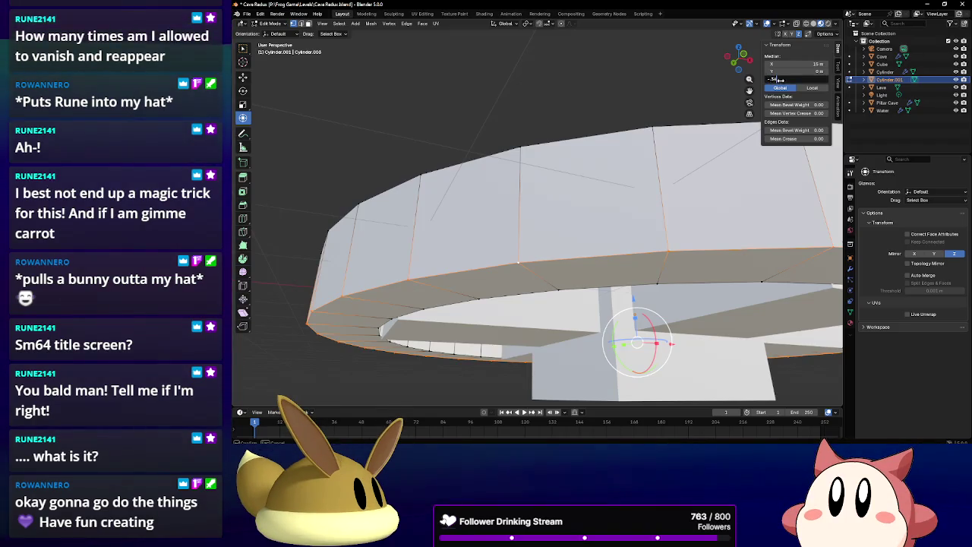
{"action": "key", "text": "Return"}
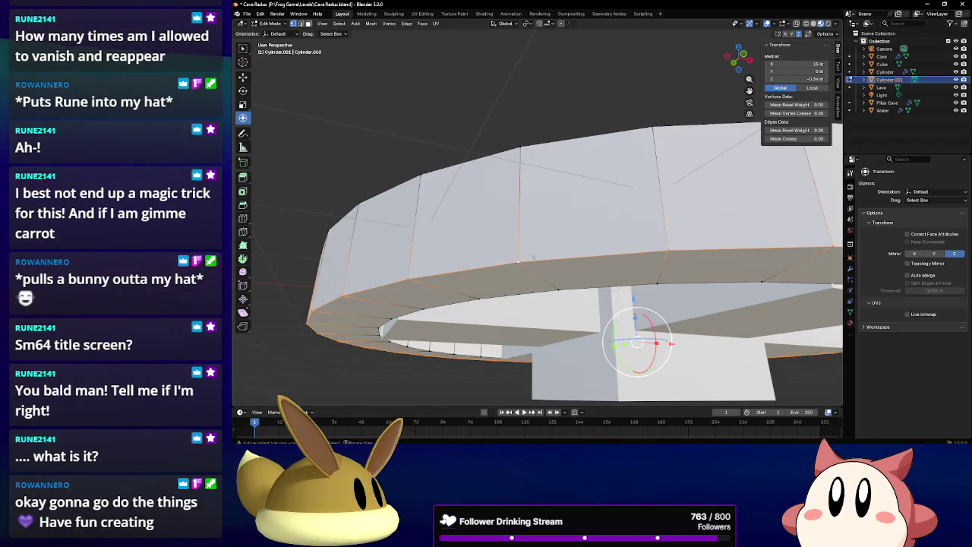
{"action": "left_click", "coordinate": [534, 258]}
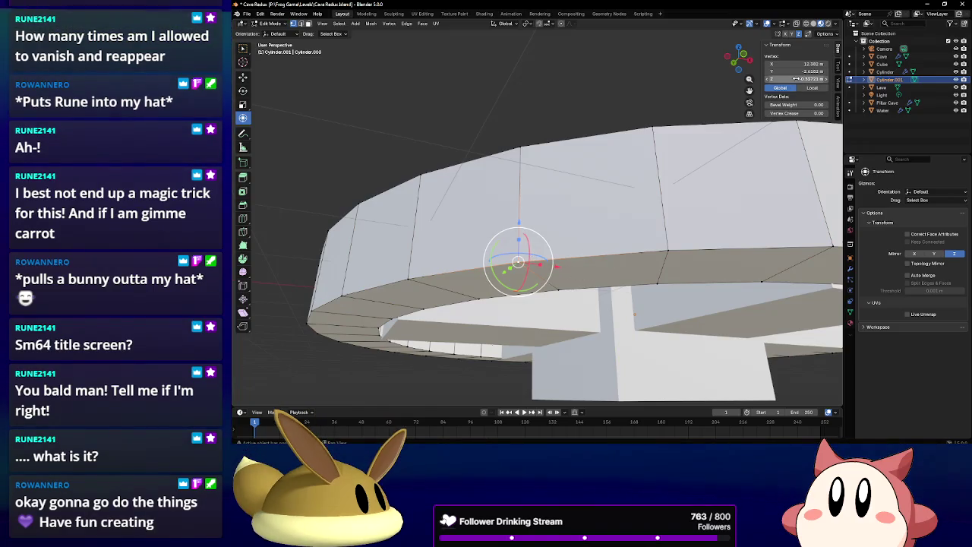
{"action": "type", "text": "-0.54"}
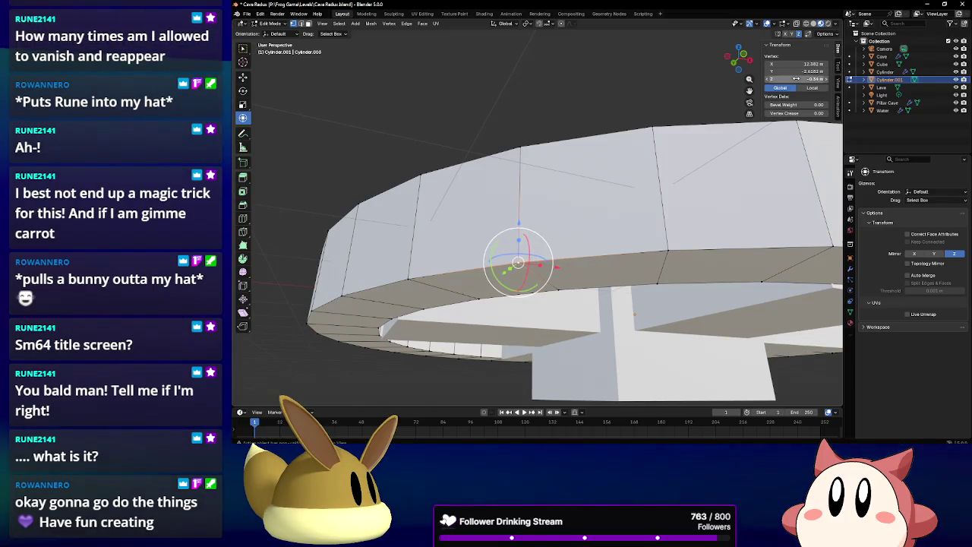
{"action": "key", "text": "Return"}
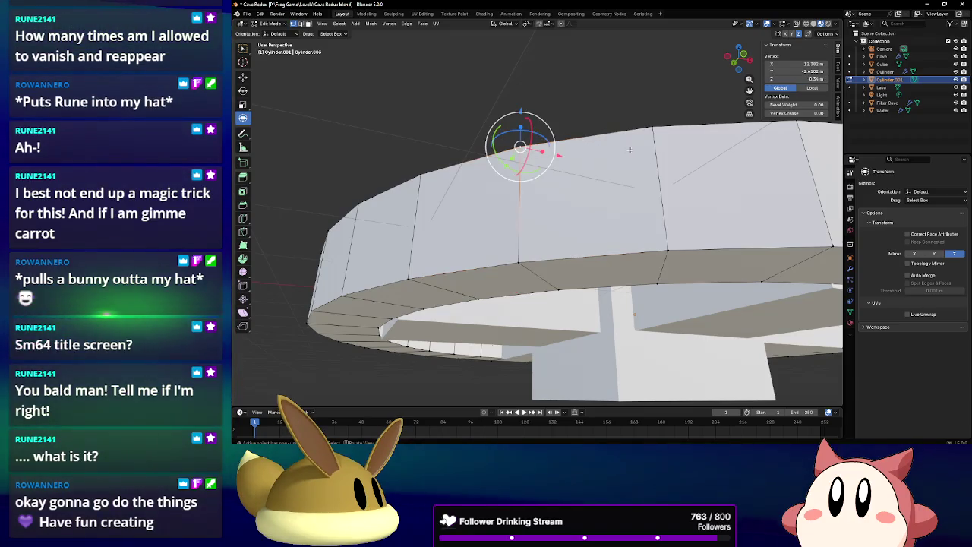
Select the rim's lower edge loop, enter a negative height, and leave Edit Mode.
{"action": "left_click", "coordinate": [533, 291]}
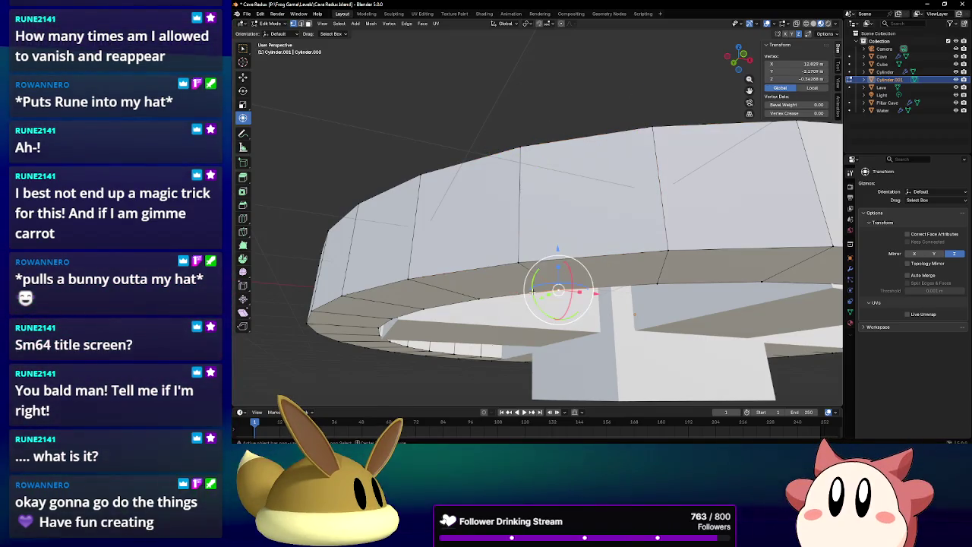
{"action": "left_click", "coordinate": [532, 292], "text": "alt"}
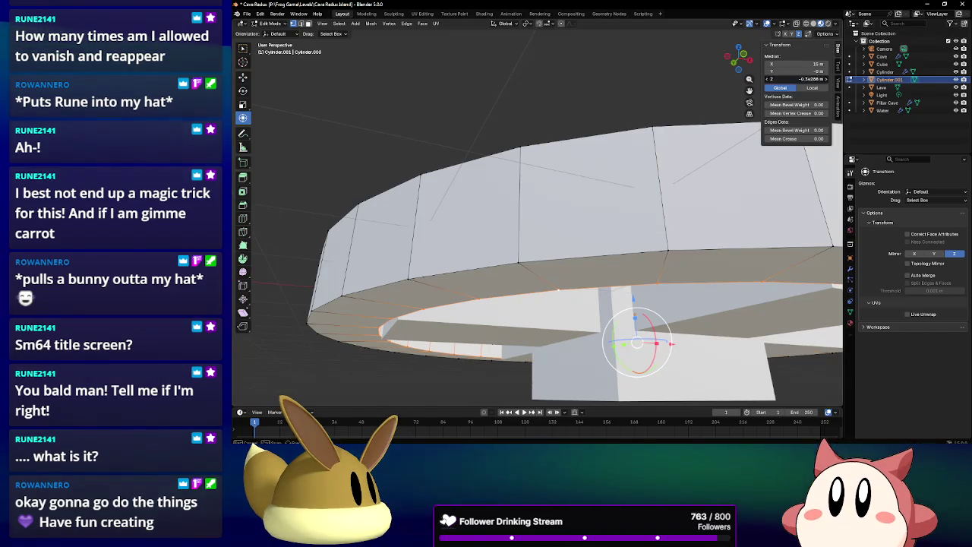
{"action": "type", "text": "-"}
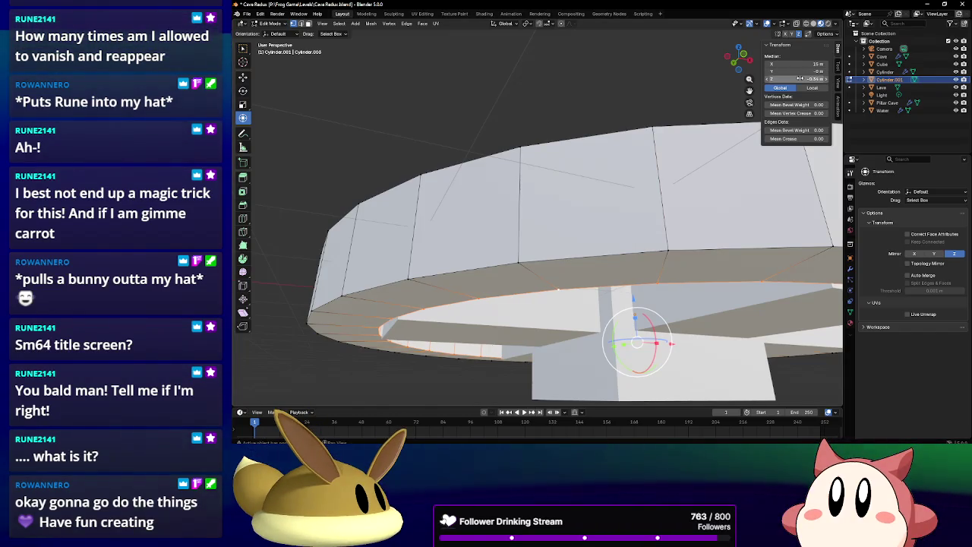
{"action": "middle_click_drag", "start_coordinate": [464, 124], "coordinate": [459, 197]}
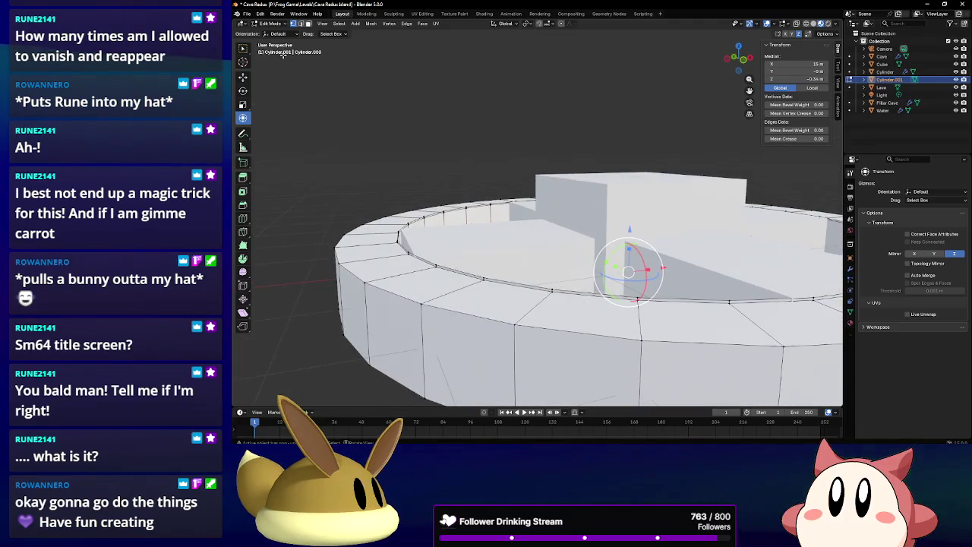
{"action": "left_click", "coordinate": [269, 24]}
In Edit Mode, set the cross arms' top faces to Median Z 0.5.
{"action": "left_click", "coordinate": [269, 32]}
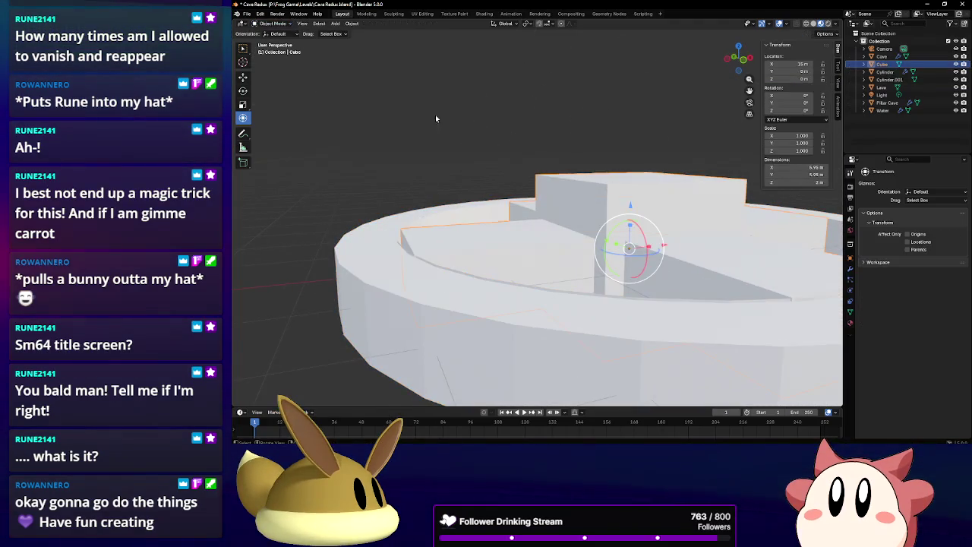
{"action": "left_click", "coordinate": [271, 40]}
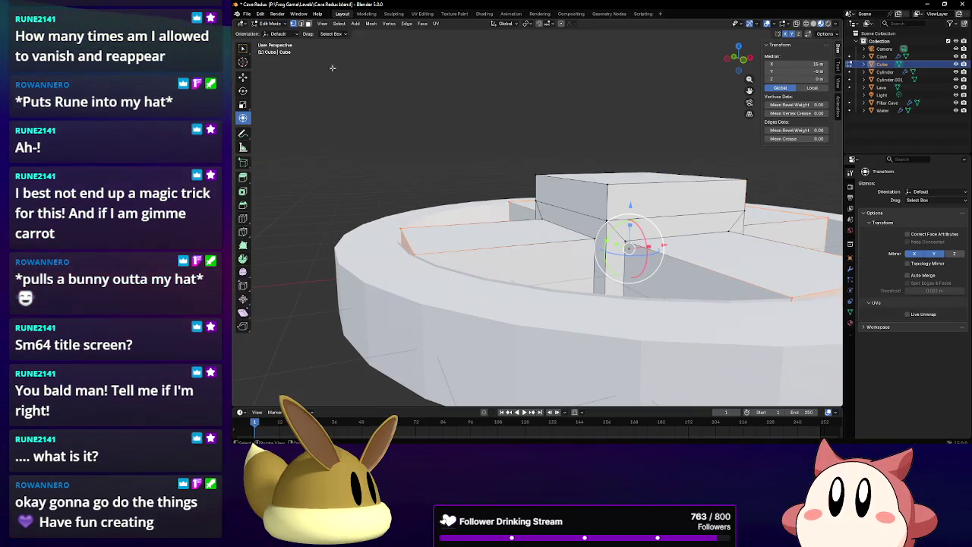
{"action": "left_click", "coordinate": [487, 236]}
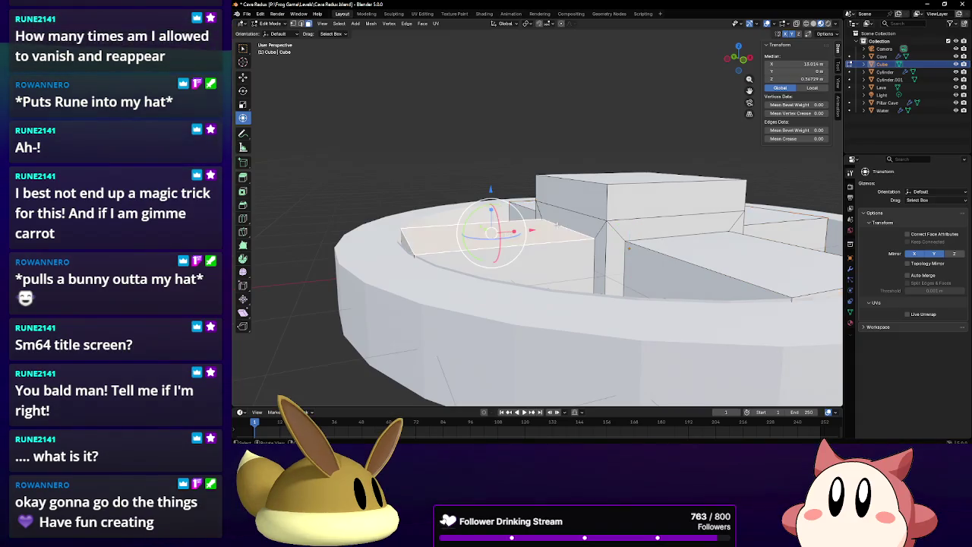
{"action": "middle_click_drag", "start_coordinate": [486, 235], "coordinate": [716, 235]}
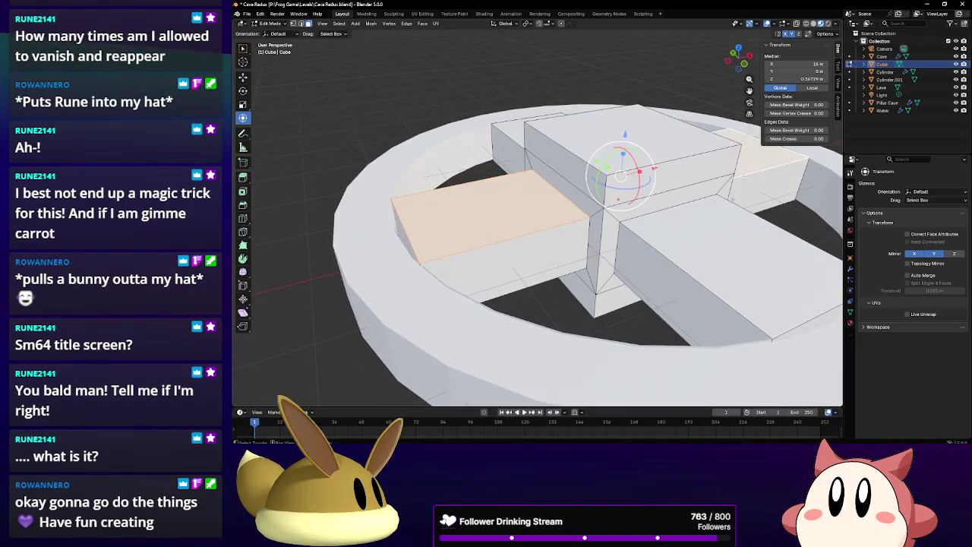
{"action": "middle_click_drag", "start_coordinate": [742, 176], "coordinate": [343, 149]}
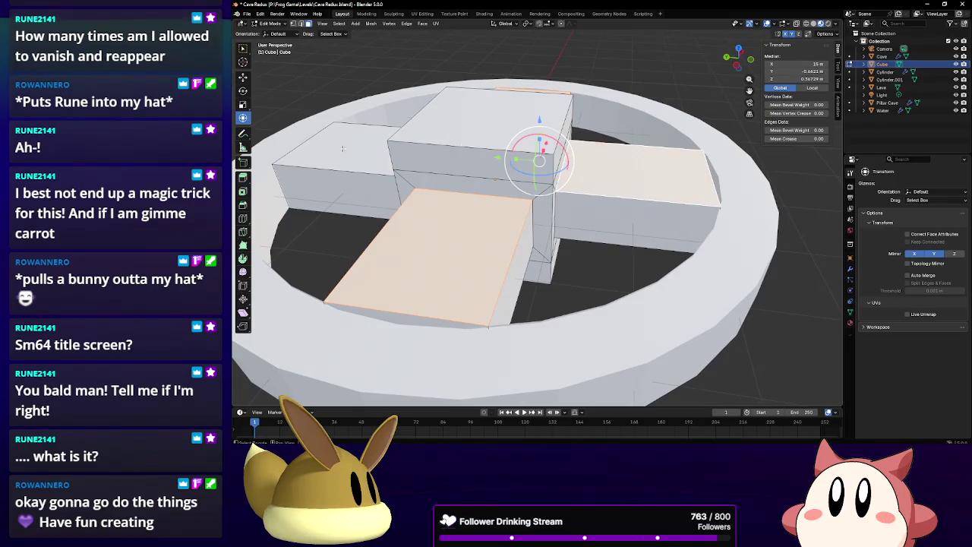
{"action": "left_click", "coordinate": [343, 148], "text": "shift"}
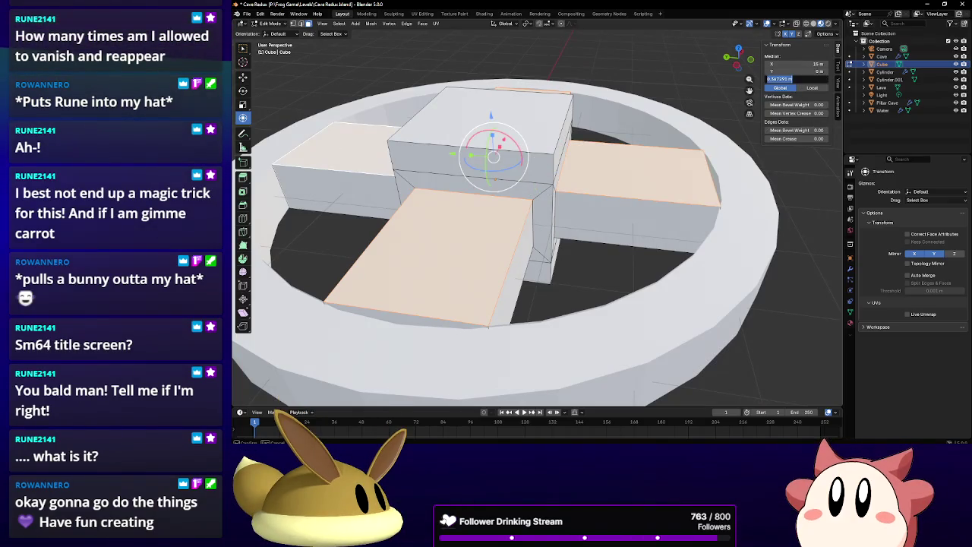
{"action": "type", "text": "0.5"}
{"action": "key", "text": "Return"}
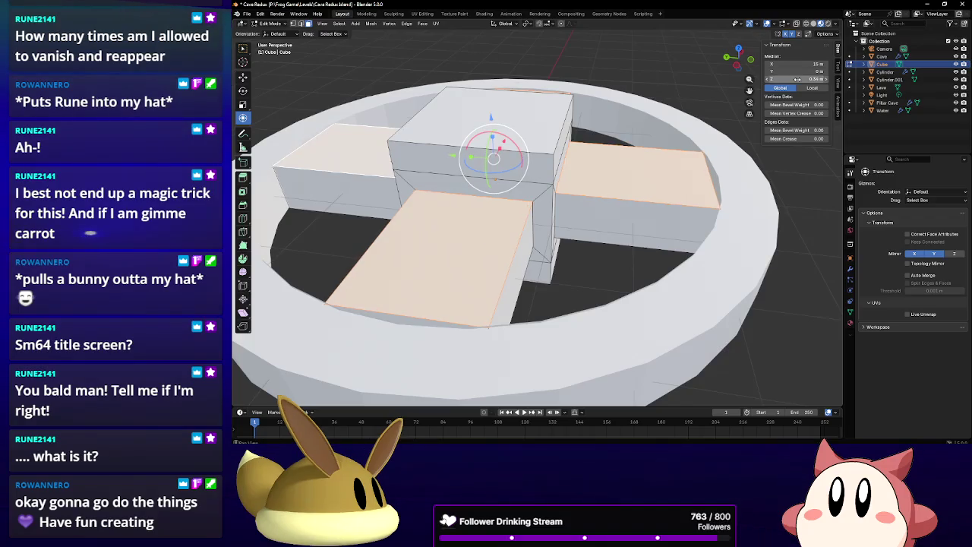
Set the arm undersides to Median Z -0.54 and return to Object Mode.
{"action": "mouse_move", "coordinate": [602, 220]}
{"action": "middle_mouse_down"}
{"action": "mouse_move", "coordinate": [762, 296]}
{"action": "mouse_move", "coordinate": [455, 234]}
{"action": "middle_mouse_up"}
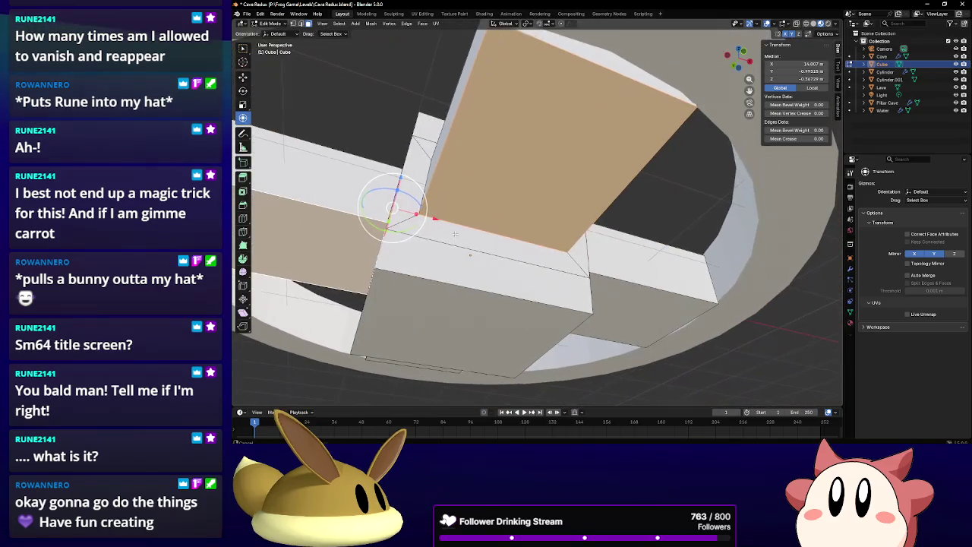
{"action": "middle_click_drag", "start_coordinate": [621, 304], "coordinate": [526, 287]}
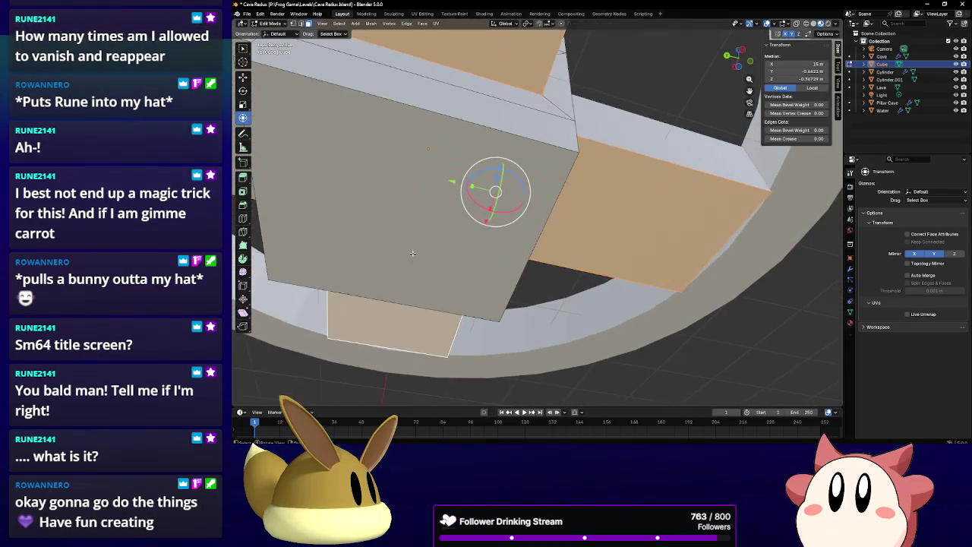
{"action": "left_click", "coordinate": [420, 169], "text": "shift"}
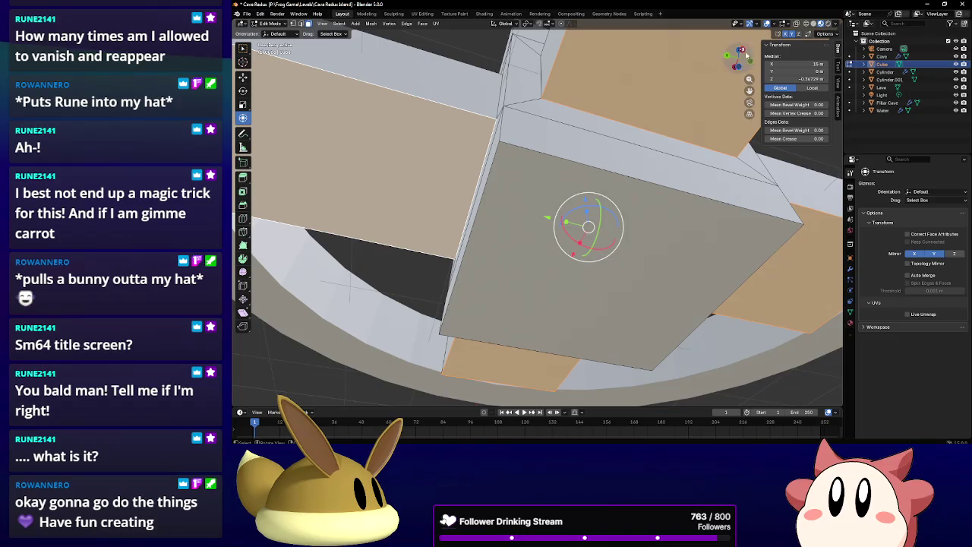
{"action": "left_click", "coordinate": [794, 78]}
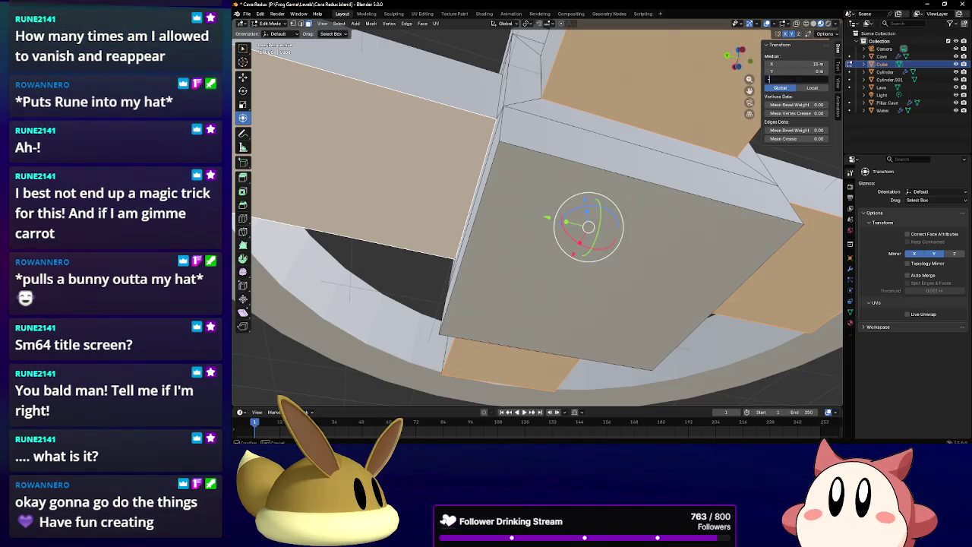
{"action": "type", "text": "-0.54"}
{"action": "key", "text": "Return"}
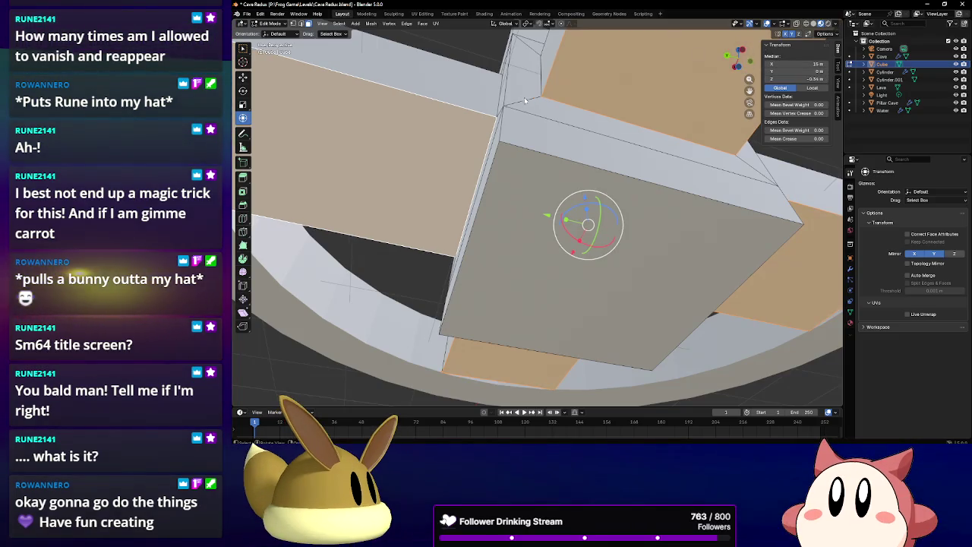
{"action": "mouse_move", "coordinate": [524, 100]}
{"action": "middle_mouse_down"}
{"action": "mouse_move", "coordinate": [516, 183]}
{"action": "mouse_move", "coordinate": [429, 213]}
{"action": "middle_mouse_up"}
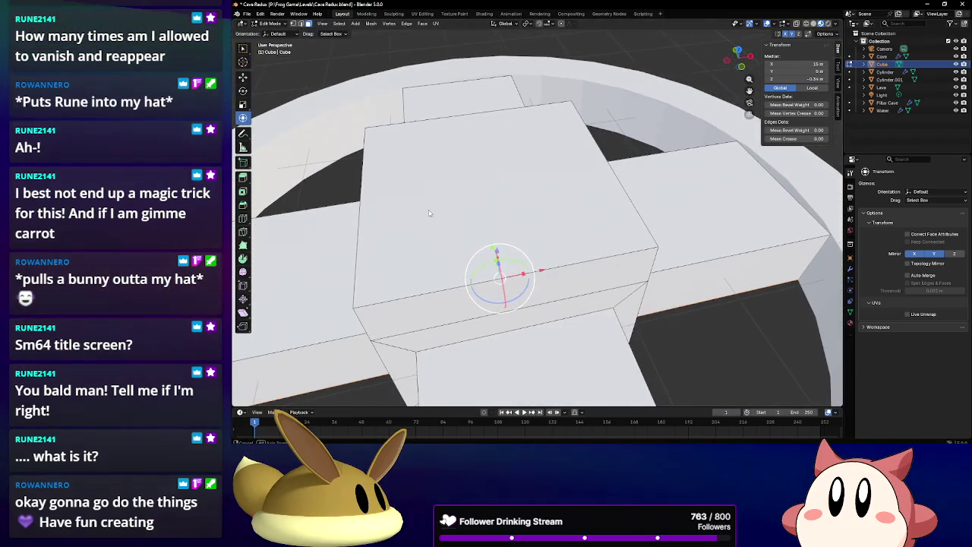
{"action": "left_click", "coordinate": [267, 23]}
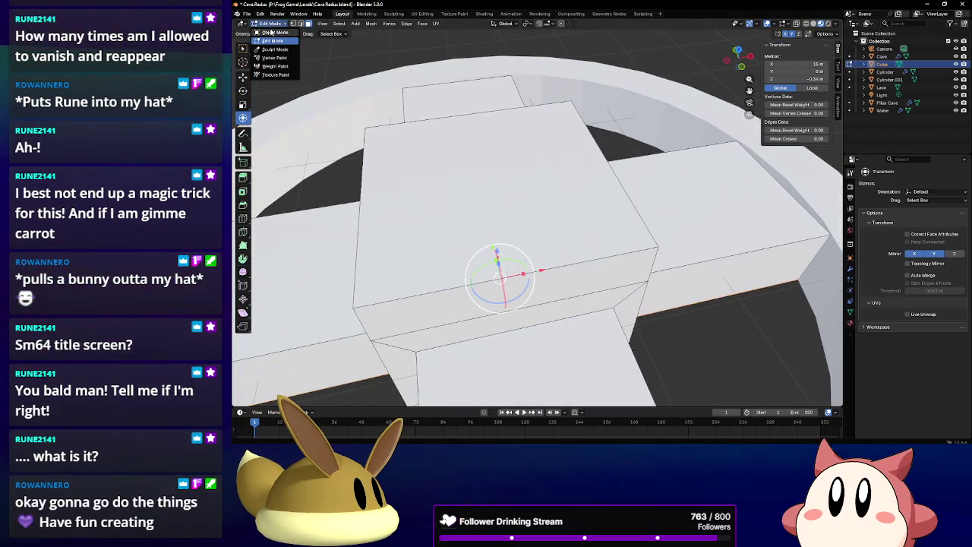
{"action": "left_click", "coordinate": [270, 32]}
{"action": "scroll", "coordinate": [492, 138], "scroll_direction": "down", "scroll_amount": 2}
{"action": "scroll", "coordinate": [493, 138], "scroll_direction": "down", "scroll_amount": 2}
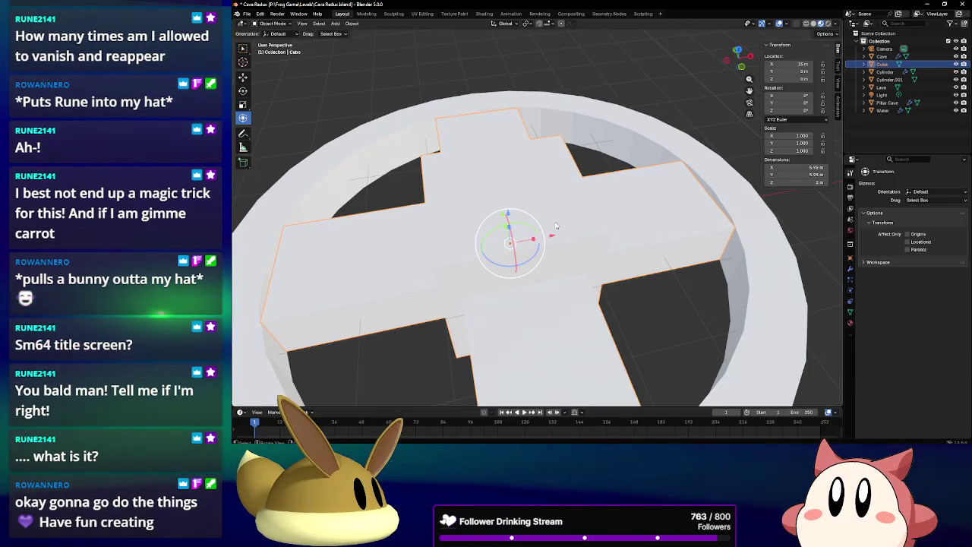
Delete the cross-shaped Cube and enter Edit Mode on Cylinder.001.
{"action": "key", "text": "Delete"}
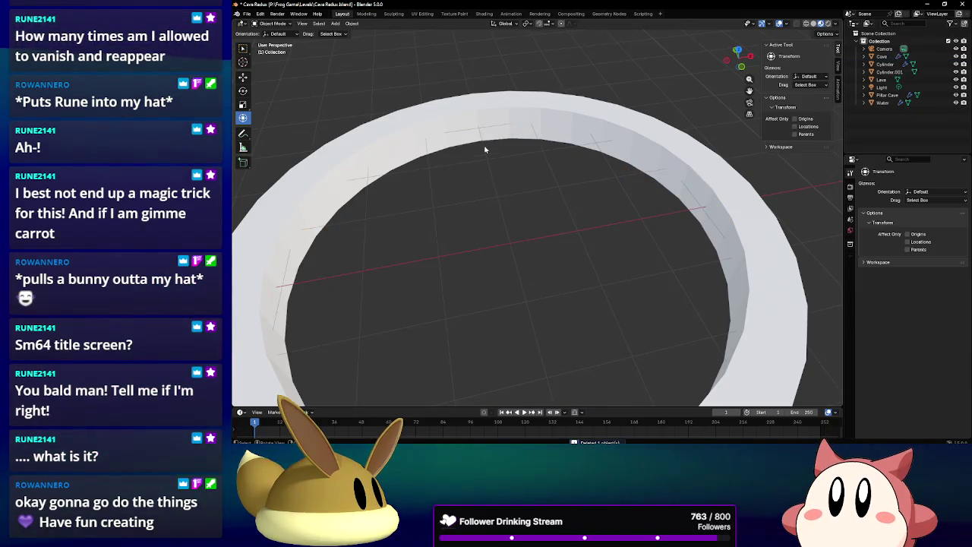
{"action": "left_click", "coordinate": [466, 130]}
{"action": "left_click", "coordinate": [271, 24]}
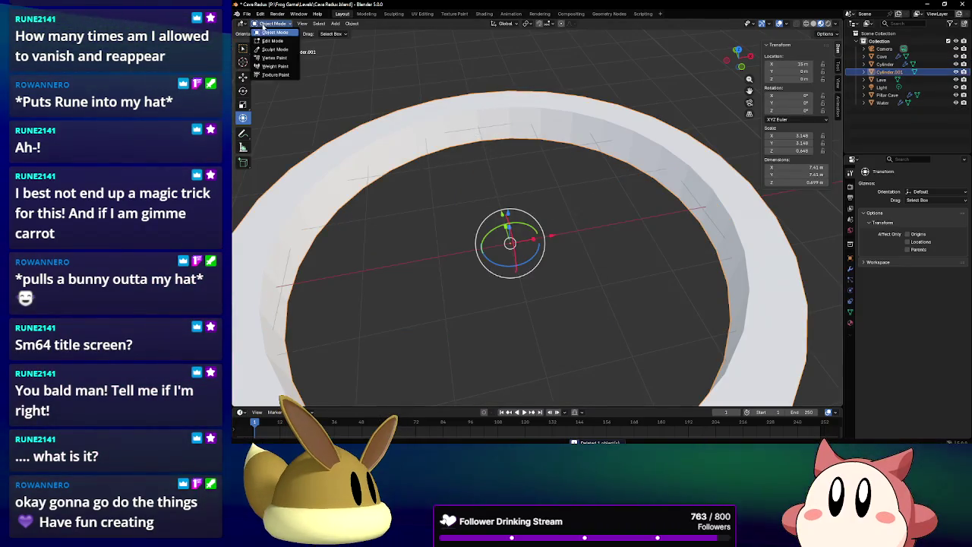
{"action": "left_click", "coordinate": [270, 44]}
Extrude four inner ring faces along their normals 0.804 m inward as spokes.
{"action": "left_click", "coordinate": [459, 120]}
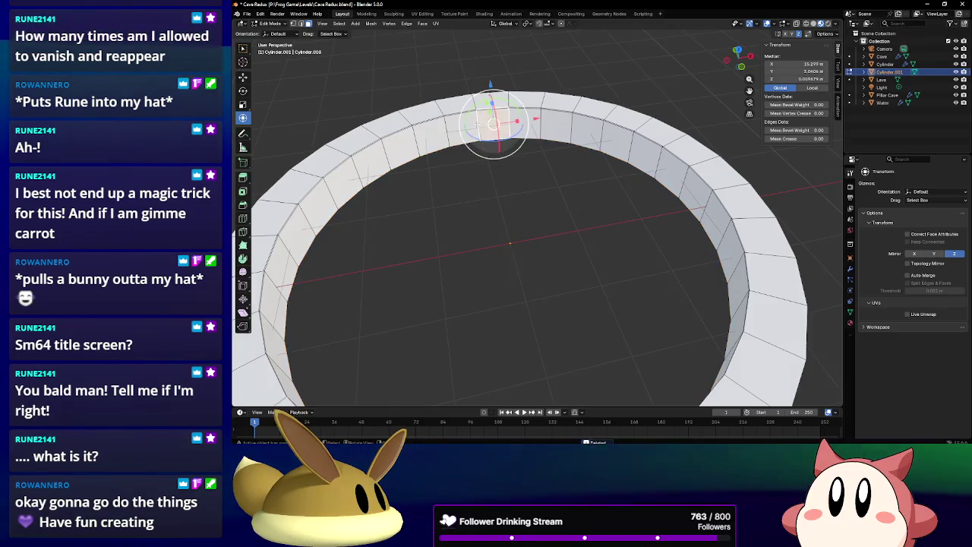
{"action": "left_click", "coordinate": [712, 208], "text": "shift"}
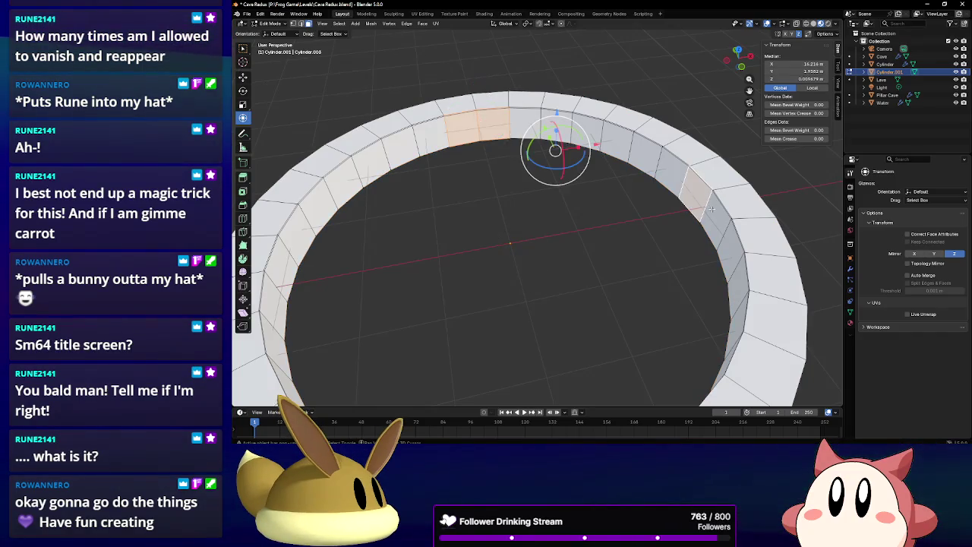
{"action": "mouse_move", "coordinate": [595, 190]}
{"action": "middle_mouse_down"}
{"action": "mouse_move", "coordinate": [386, 178]}
{"action": "mouse_move", "coordinate": [344, 209]}
{"action": "mouse_move", "coordinate": [448, 199]}
{"action": "middle_mouse_up"}
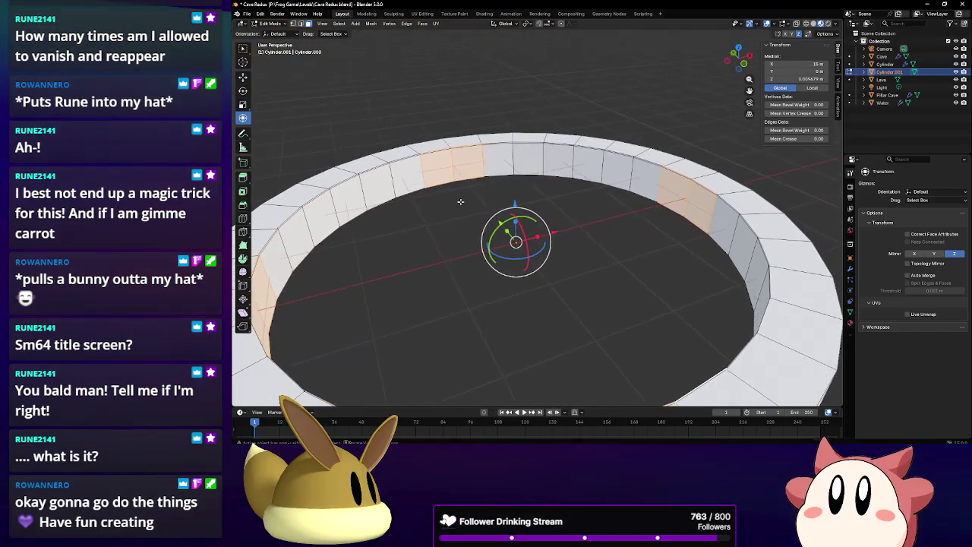
{"action": "key", "text": "alt+e"}
{"action": "left_click", "coordinate": [574, 209]}
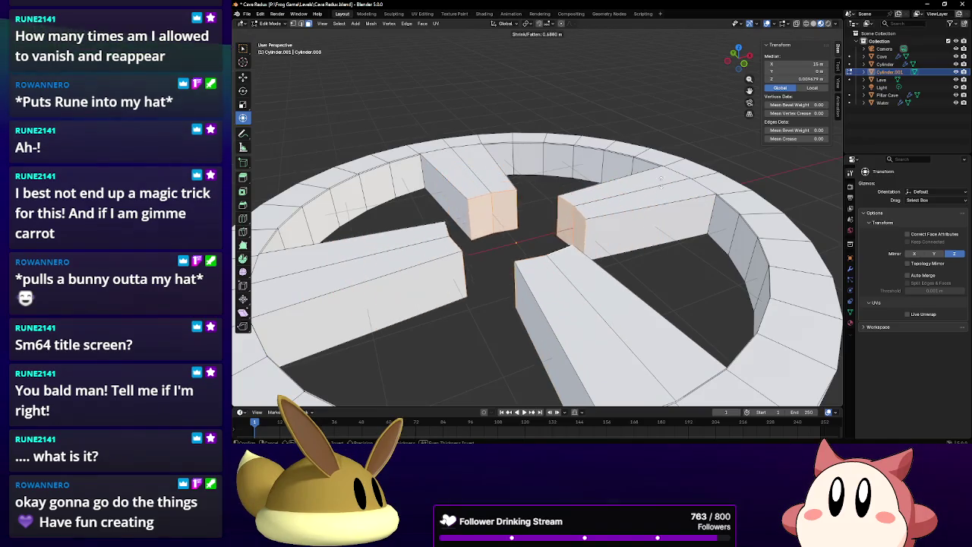
{"action": "left_click", "coordinate": [533, 181]}
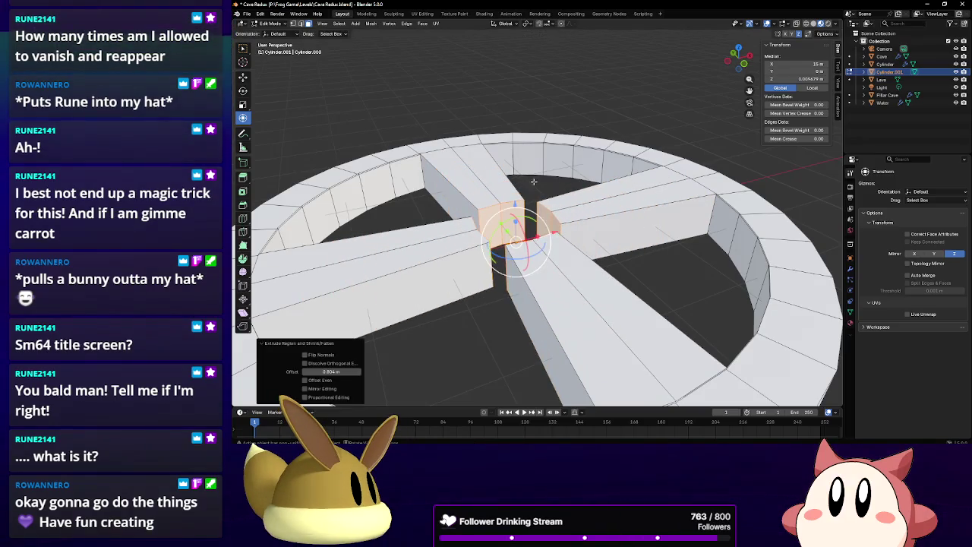
{"action": "left_click", "coordinate": [280, 23]}
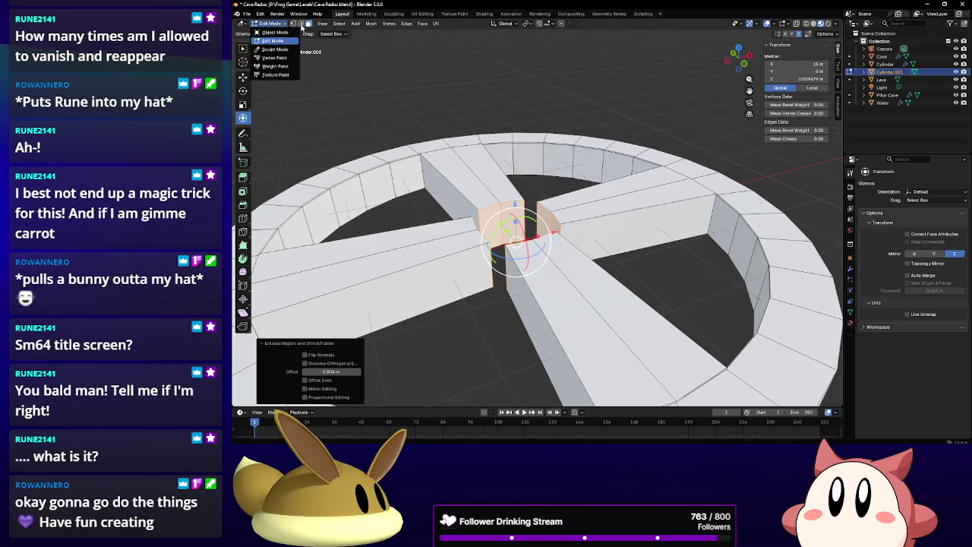
{"action": "scroll", "coordinate": [519, 205], "scroll_direction": "up", "scroll_amount": 3}
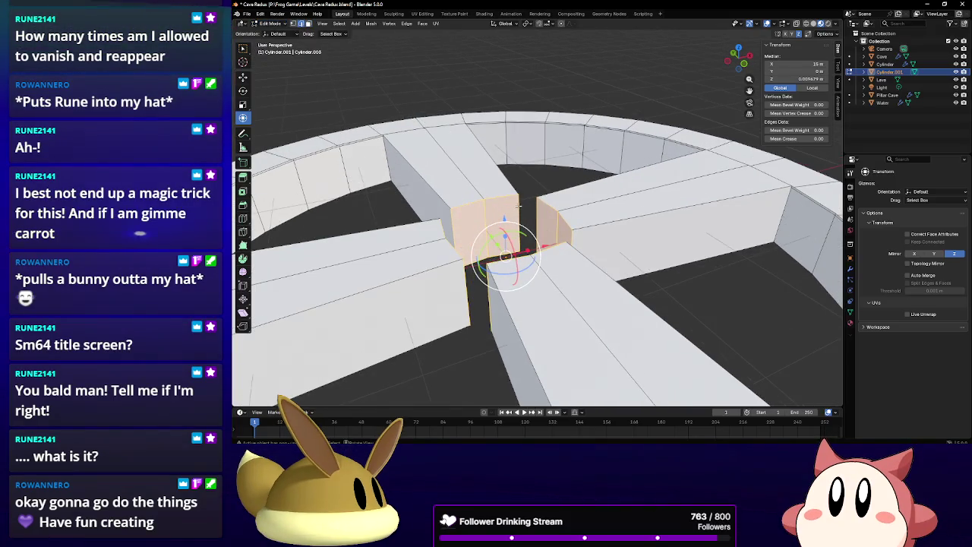
Fill the gap between two facing spoke-end edges with a new face.
{"action": "mouse_move", "coordinate": [519, 205]}
{"action": "middle_mouse_down"}
{"action": "mouse_move", "coordinate": [505, 229]}
{"action": "mouse_move", "coordinate": [472, 204]}
{"action": "middle_mouse_up"}
{"action": "left_click", "coordinate": [471, 196]}
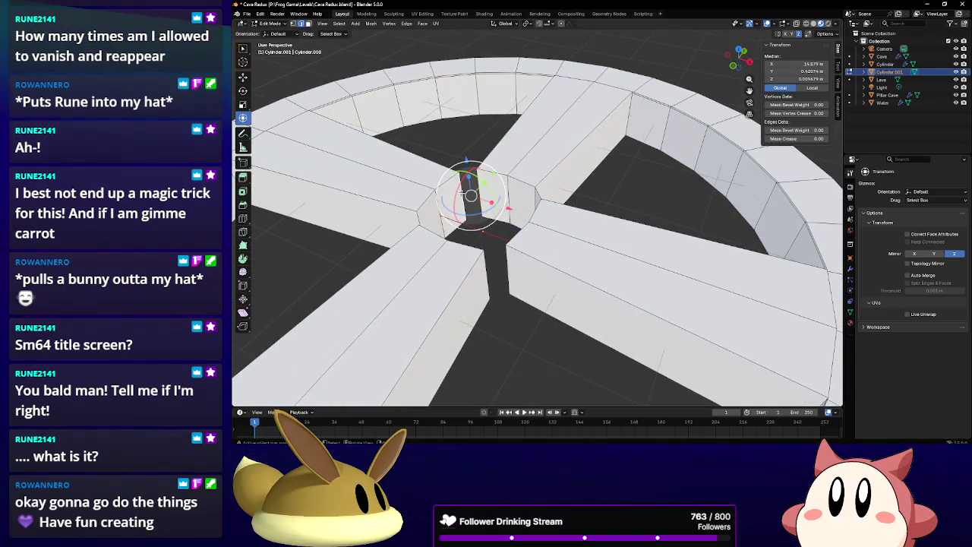
{"action": "left_click", "coordinate": [489, 271]}
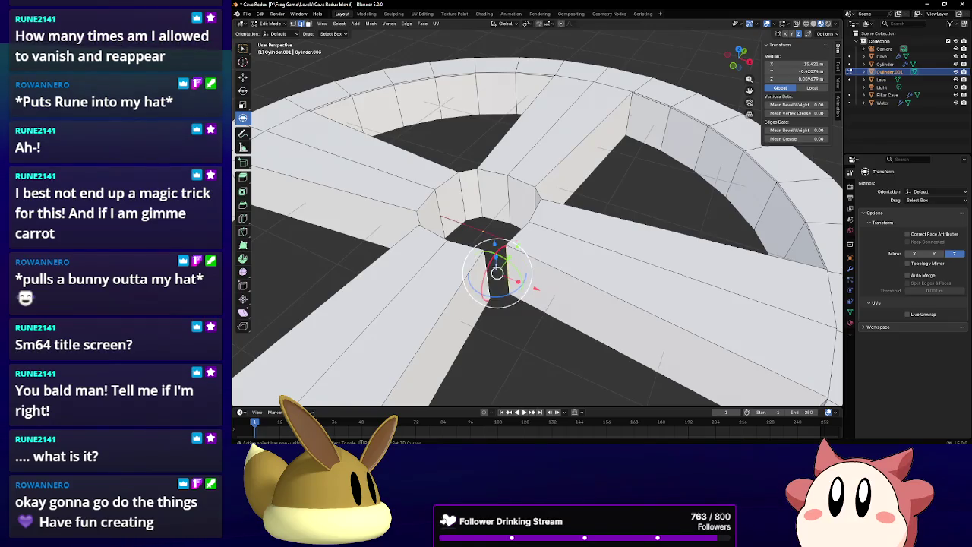
{"action": "key", "text": "f"}
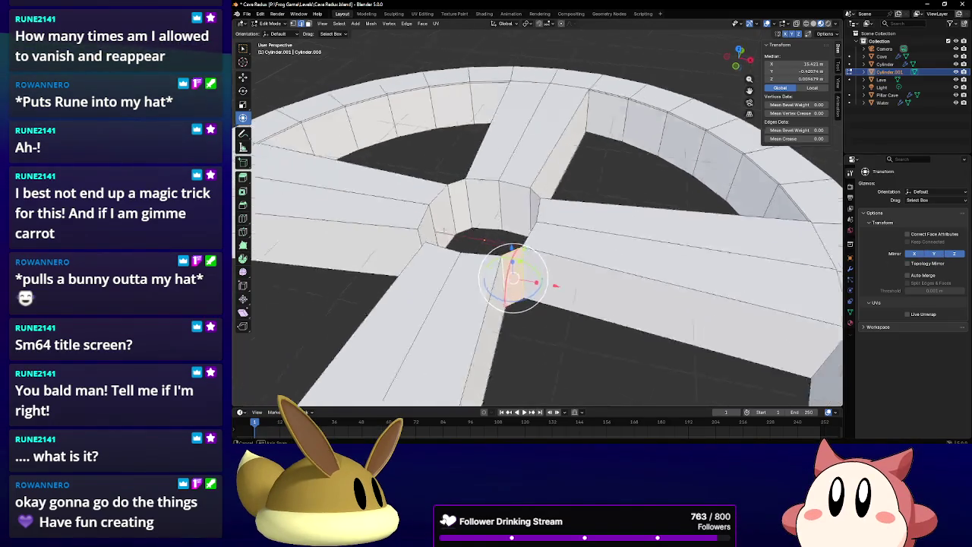
{"action": "mouse_move", "coordinate": [531, 288]}
{"action": "middle_mouse_down"}
{"action": "mouse_move", "coordinate": [474, 274]}
{"action": "mouse_move", "coordinate": [524, 211]}
{"action": "middle_mouse_up"}
{"action": "left_click", "coordinate": [474, 274]}
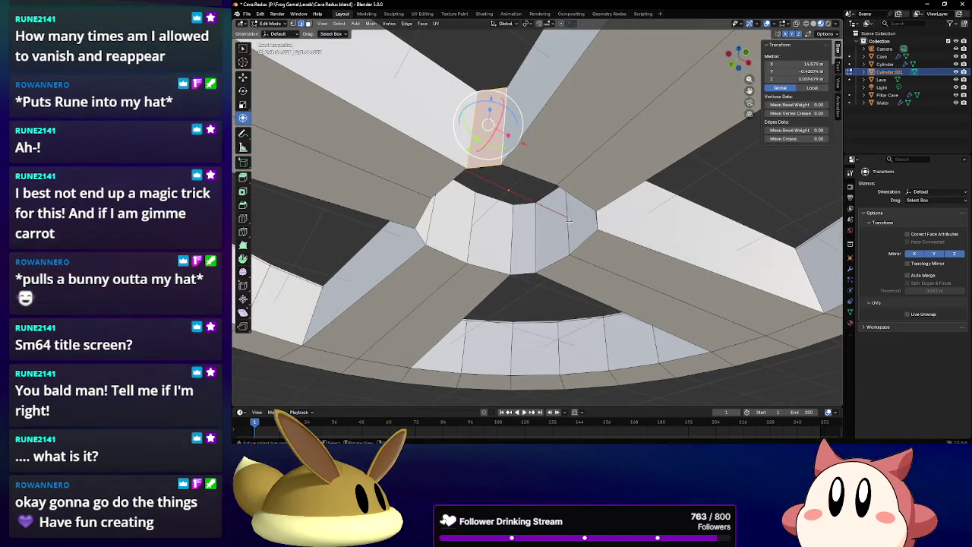
Select the centre face's corner vertices and slide a hub edge to the right.
{"action": "left_click", "coordinate": [574, 218]}
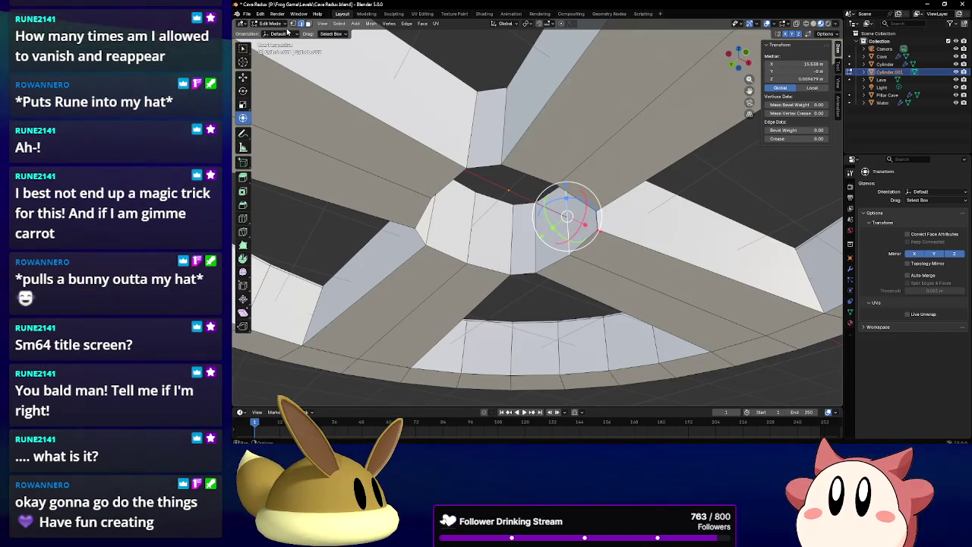
{"action": "left_click", "coordinate": [429, 197]}
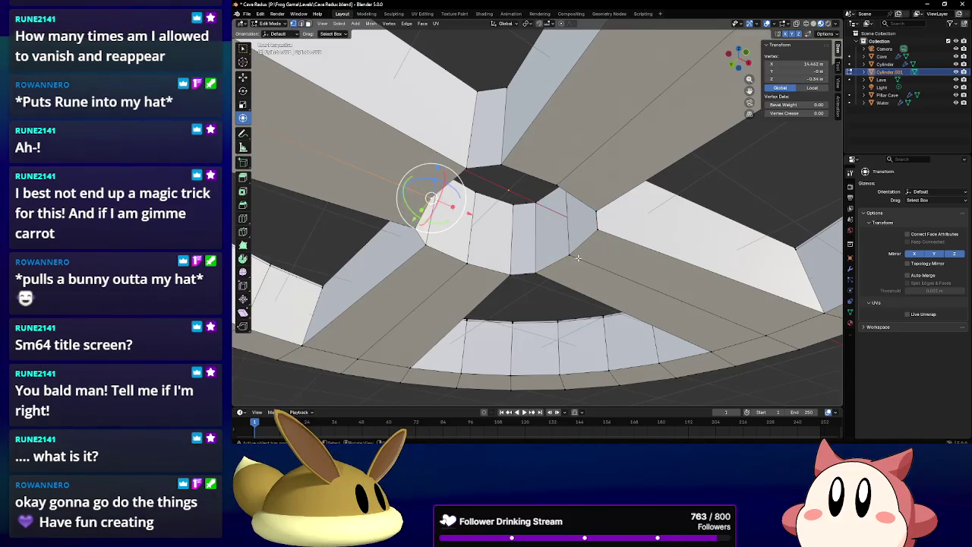
{"action": "left_click", "coordinate": [575, 256], "text": "shift"}
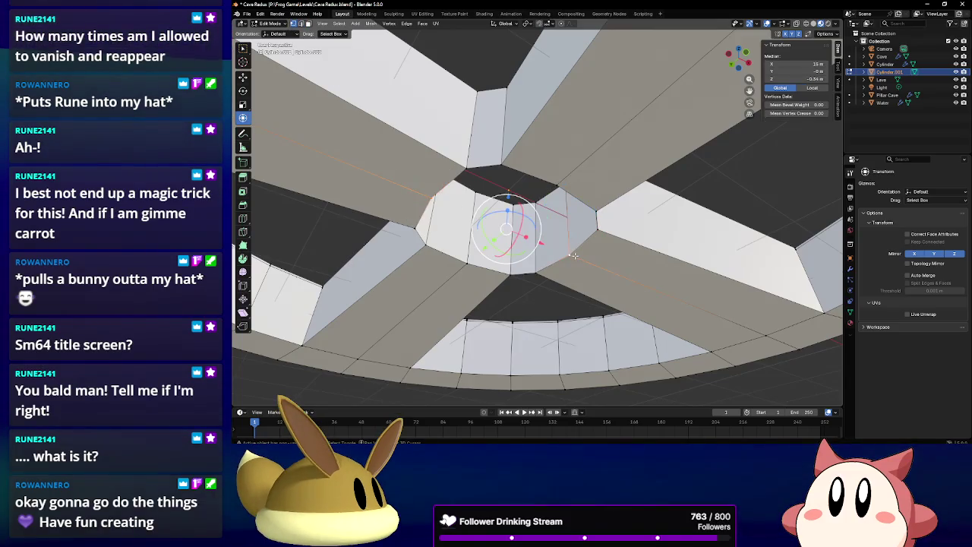
{"action": "left_click", "coordinate": [559, 186], "text": "shift"}
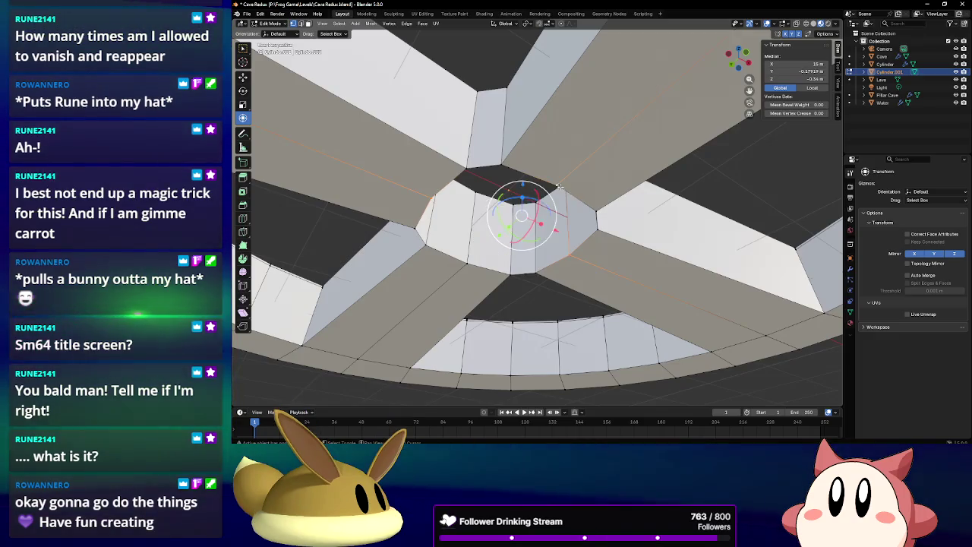
{"action": "left_click", "coordinate": [466, 266], "text": "shift"}
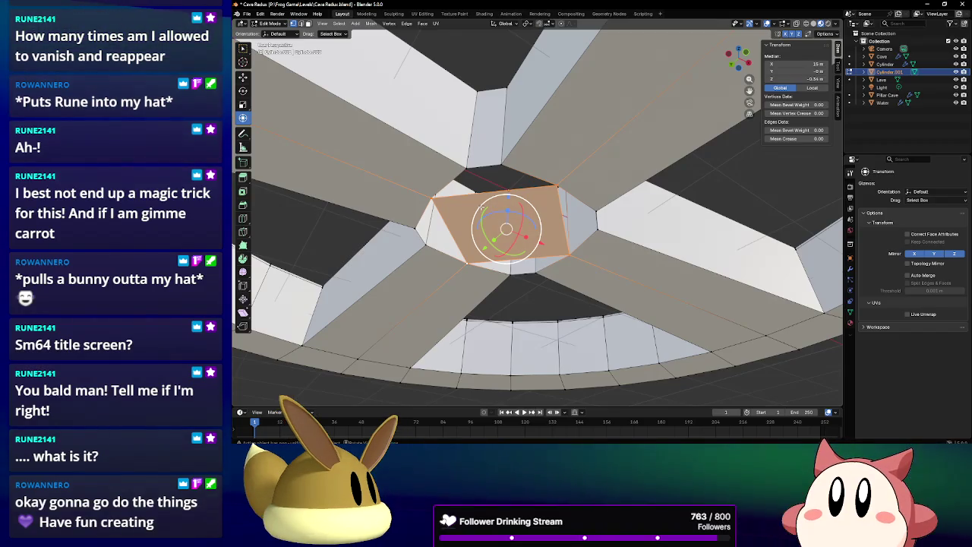
{"action": "left_click", "coordinate": [435, 197]}
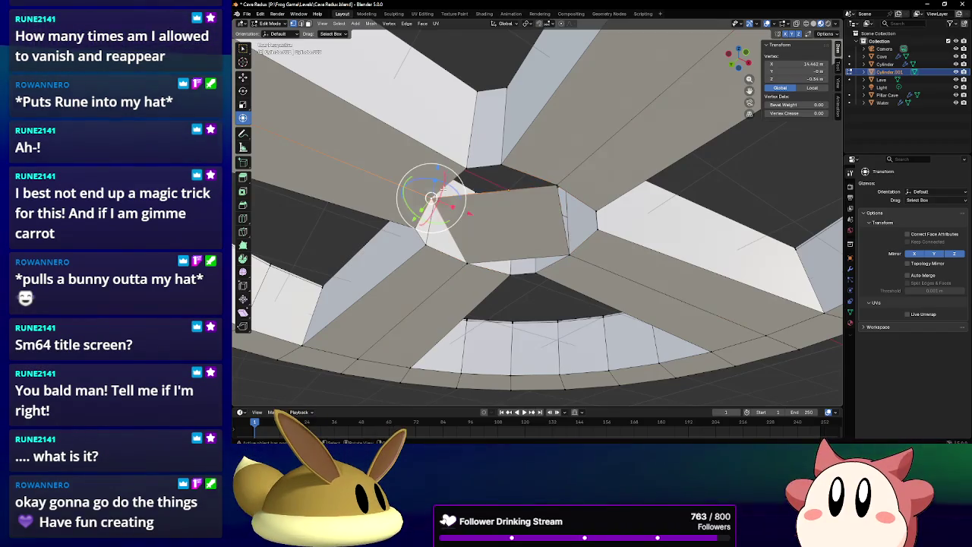
{"action": "mouse_move", "coordinate": [464, 172]}
{"action": "middle_mouse_down"}
{"action": "mouse_move", "coordinate": [541, 186]}
{"action": "mouse_move", "coordinate": [543, 199]}
{"action": "middle_mouse_up"}
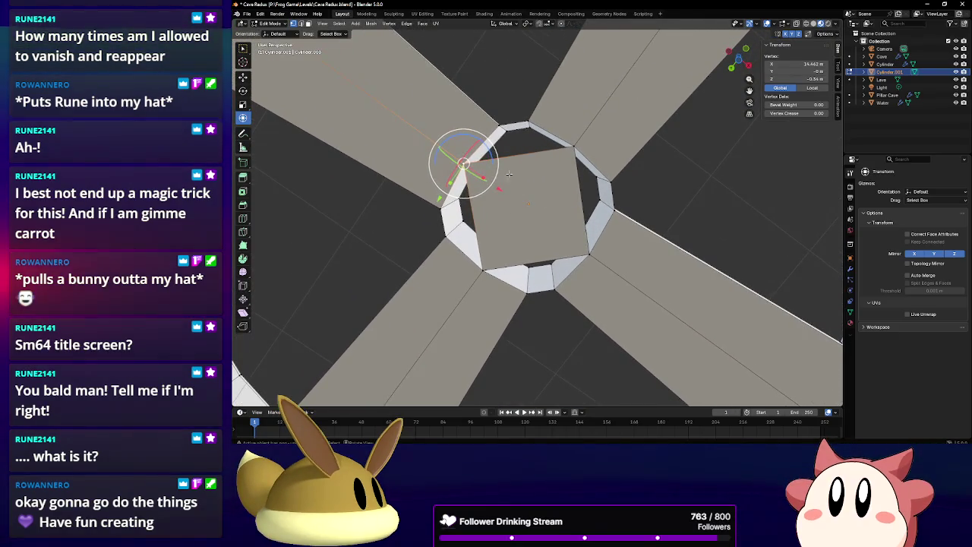
{"action": "mouse_move", "coordinate": [524, 130]}
{"action": "left_mouse_down"}
{"action": "mouse_move", "coordinate": [568, 140]}
{"action": "mouse_move", "coordinate": [515, 138]}
{"action": "left_mouse_up"}
Select the hub's bottom, right and left edges plus an adjacent side face.
{"action": "left_click", "coordinate": [524, 149], "text": "shift"}
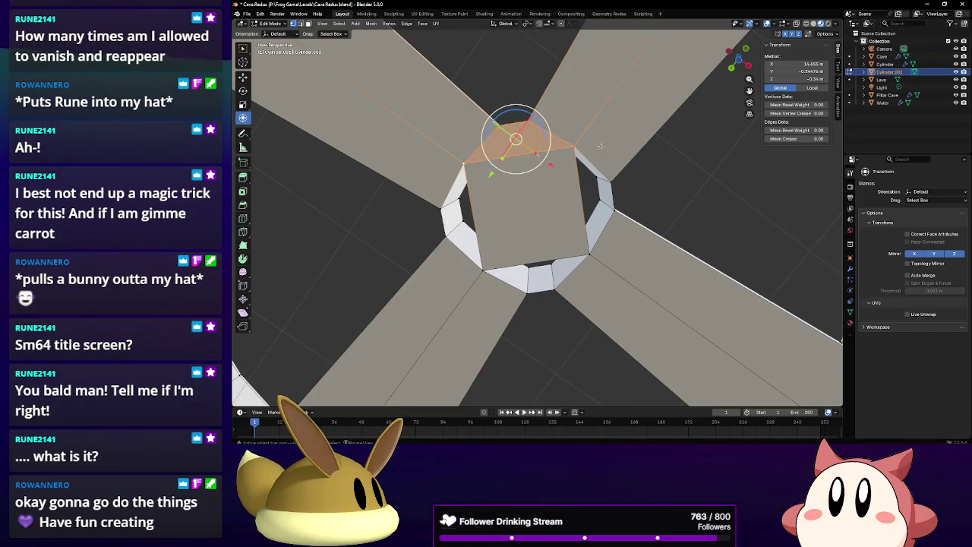
{"action": "middle_click_drag", "start_coordinate": [580, 144], "coordinate": [618, 188]}
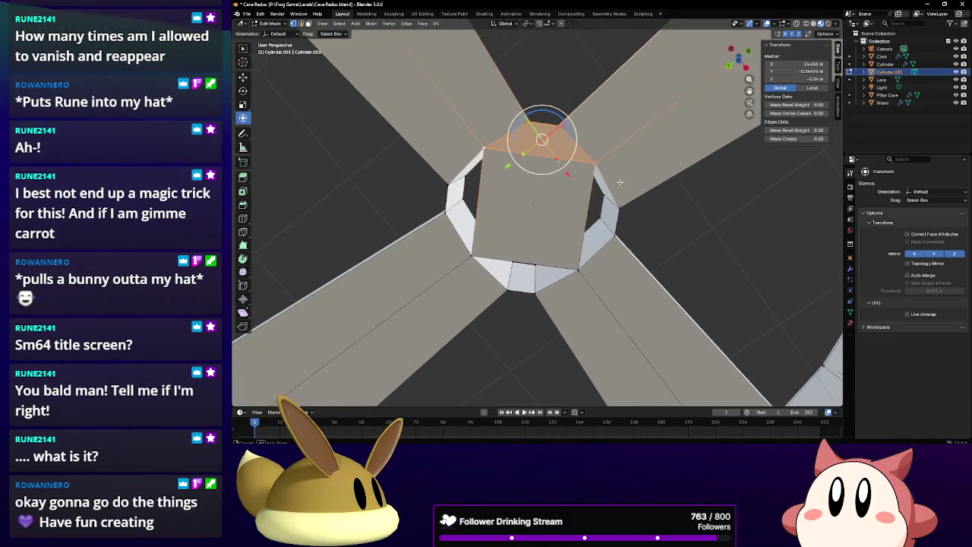
{"action": "left_click", "coordinate": [474, 267]}
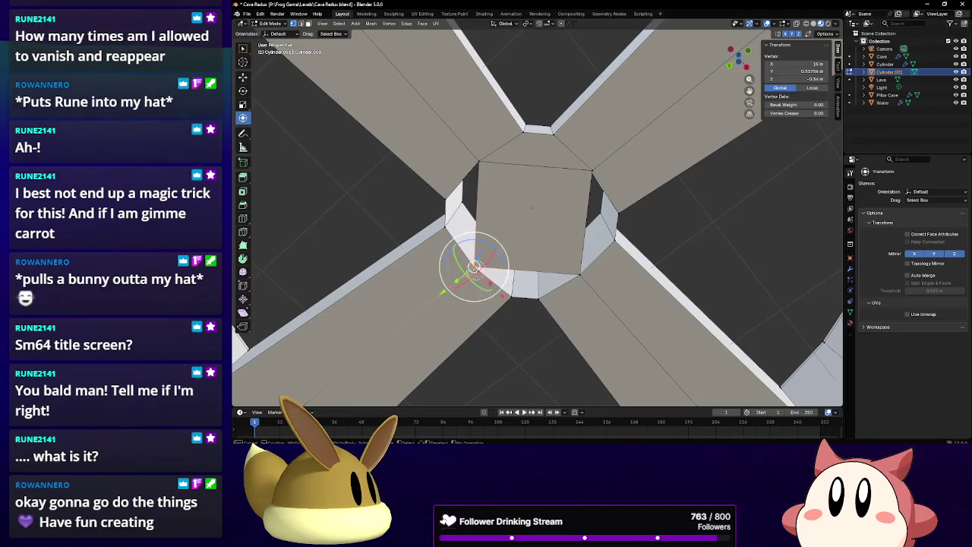
{"action": "left_click", "coordinate": [577, 279], "text": "shift"}
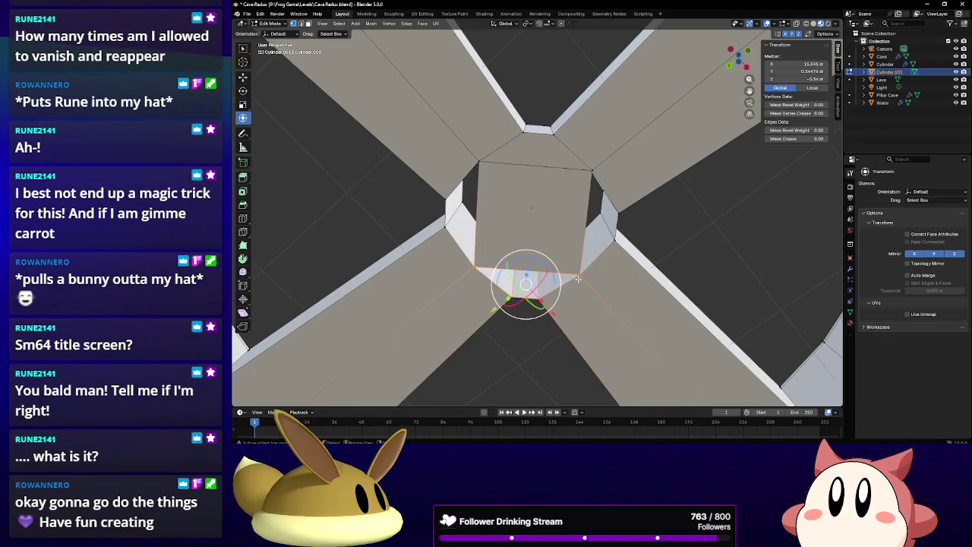
{"action": "left_click", "coordinate": [600, 258]}
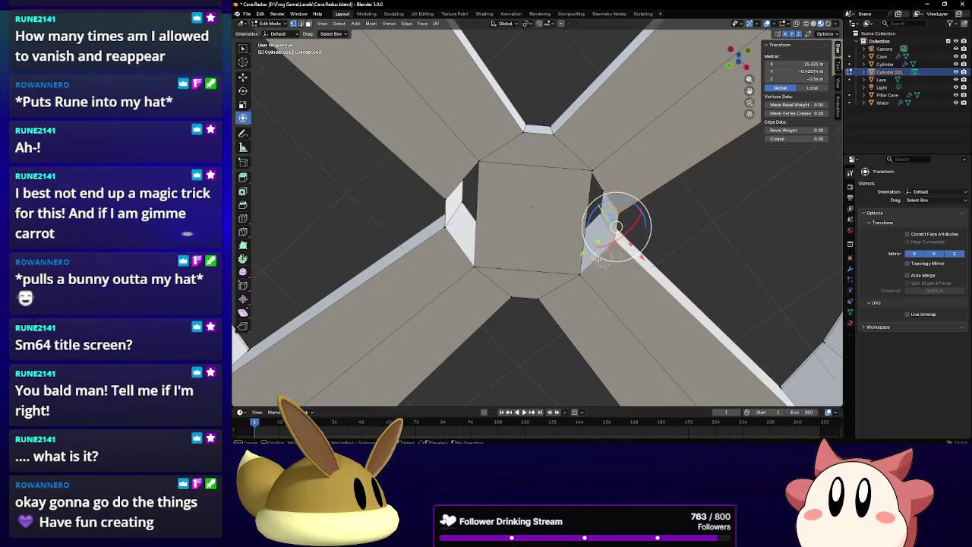
{"action": "left_click", "coordinate": [592, 169], "text": "shift"}
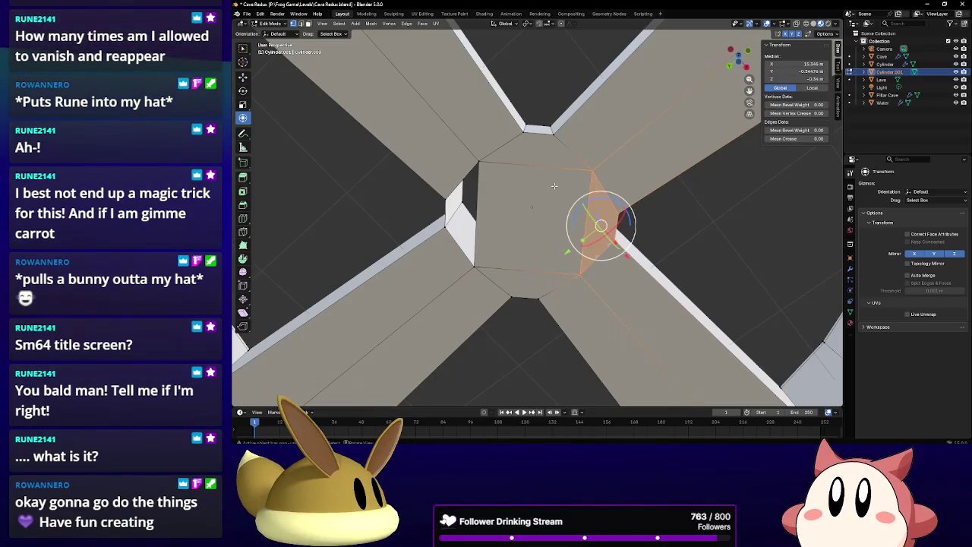
{"action": "left_click", "coordinate": [477, 161]}
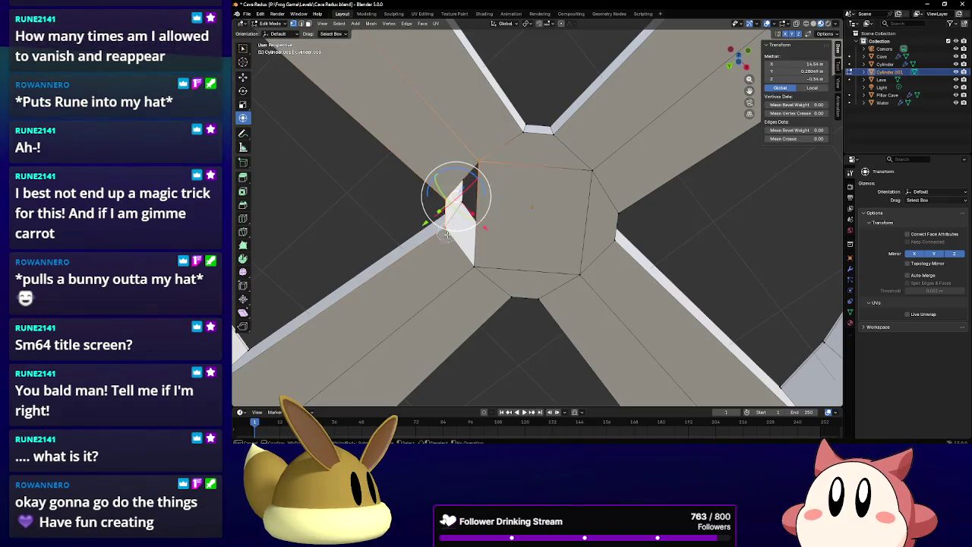
{"action": "left_click", "coordinate": [478, 271], "text": "shift"}
{"action": "left_click", "coordinate": [461, 215], "text": "shift"}
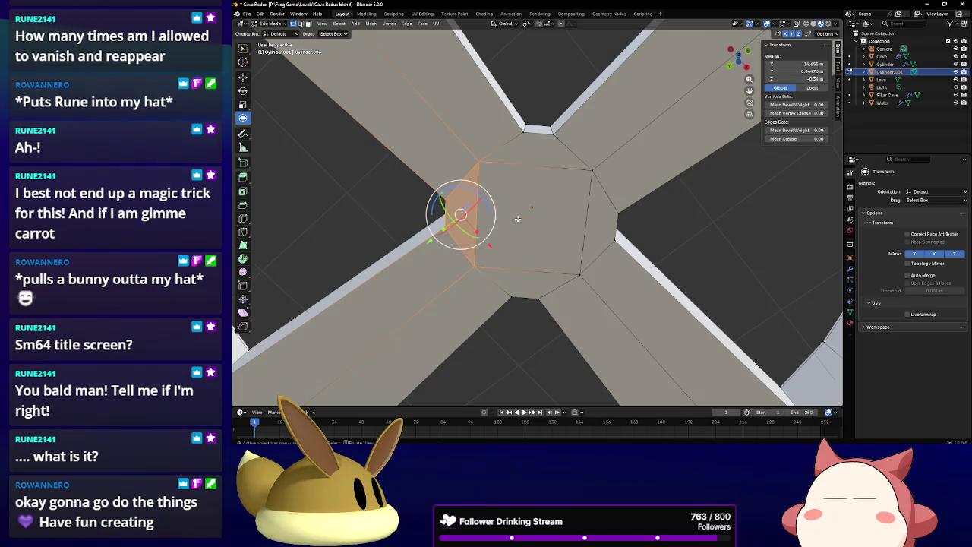
Delete the inner hub wall faces around the centre hole.
{"action": "middle_click_drag", "start_coordinate": [565, 217], "coordinate": [370, 85]}
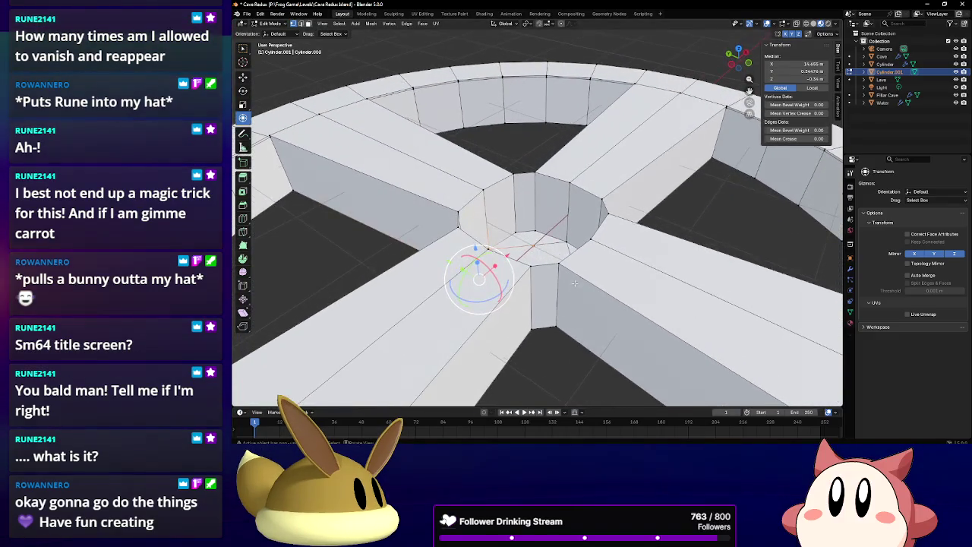
{"action": "left_click", "coordinate": [474, 211]}
{"action": "left_click", "coordinate": [441, 221], "text": "shift"}
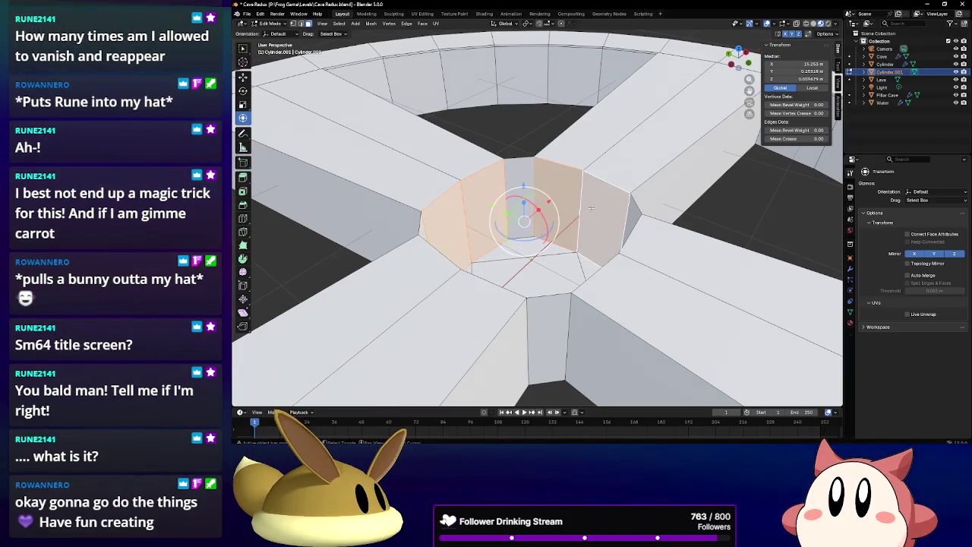
{"action": "mouse_move", "coordinate": [591, 207]}
{"action": "middle_mouse_down"}
{"action": "mouse_move", "coordinate": [583, 215]}
{"action": "mouse_move", "coordinate": [600, 199]}
{"action": "middle_mouse_up"}
{"action": "left_click", "coordinate": [591, 196], "text": "shift"}
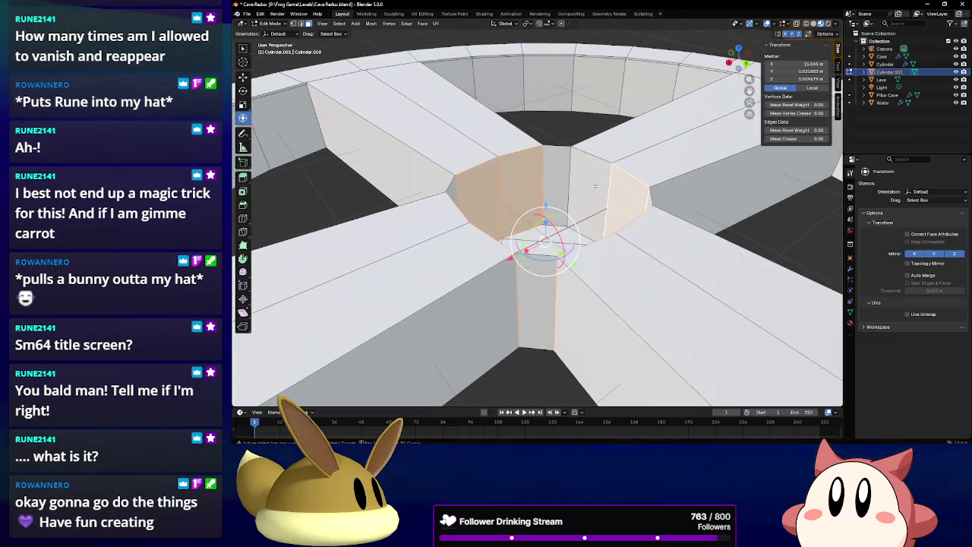
{"action": "key", "text": "x"}
{"action": "left_click", "coordinate": [570, 187]}
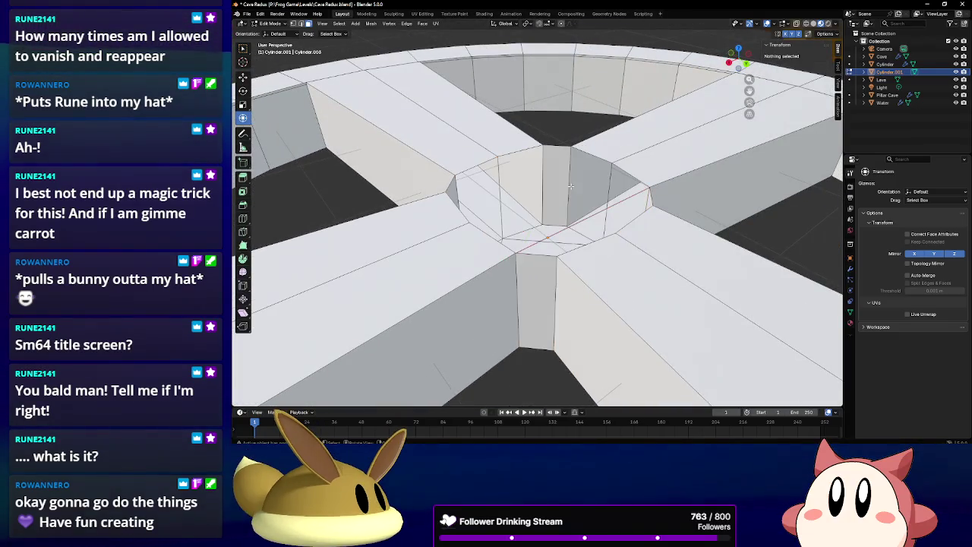
Scale the top edge of the central hole, then cancel a further scale.
{"action": "mouse_move", "coordinate": [570, 187]}
{"action": "middle_mouse_down"}
{"action": "mouse_move", "coordinate": [562, 199]}
{"action": "mouse_move", "coordinate": [395, 188]}
{"action": "middle_mouse_up"}
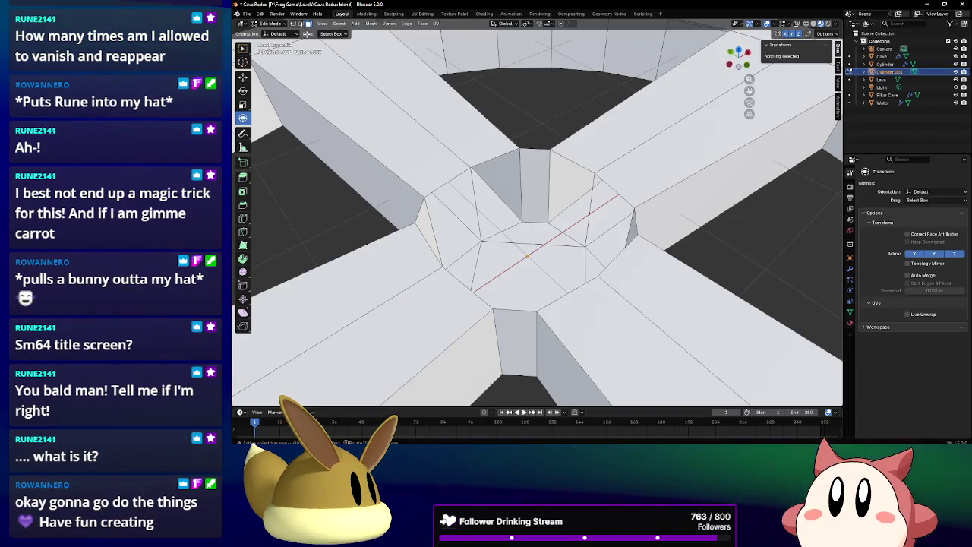
{"action": "left_click", "coordinate": [518, 149]}
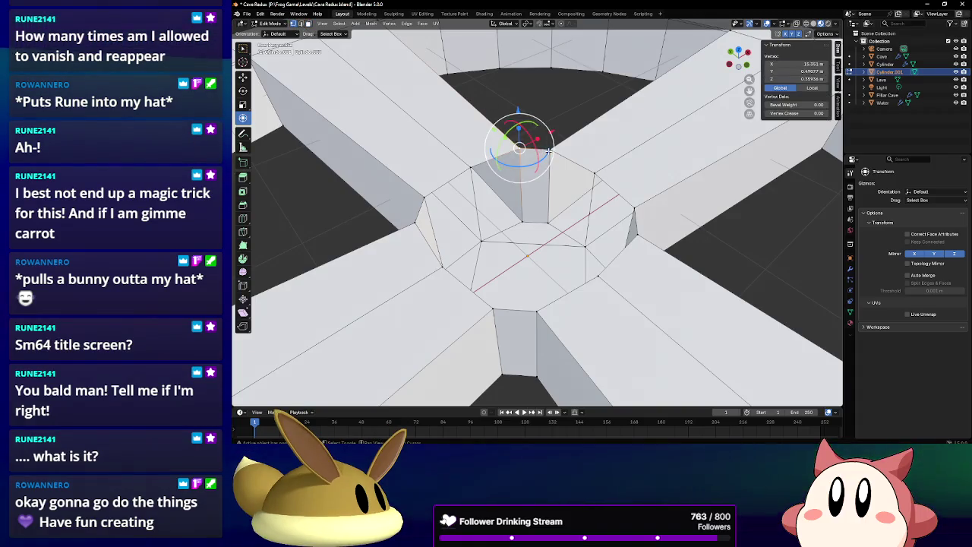
{"action": "left_click", "coordinate": [549, 151], "text": "shift"}
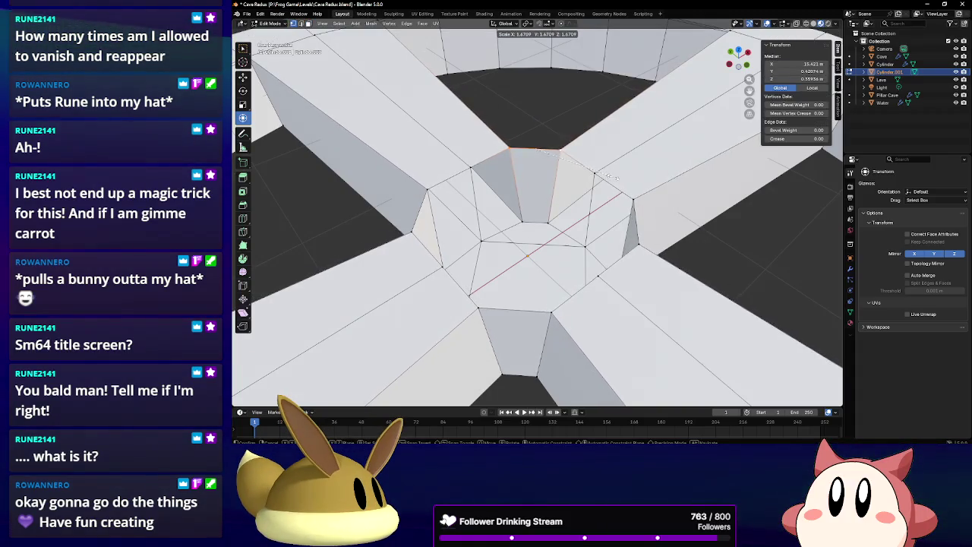
{"action": "left_click", "coordinate": [581, 205]}
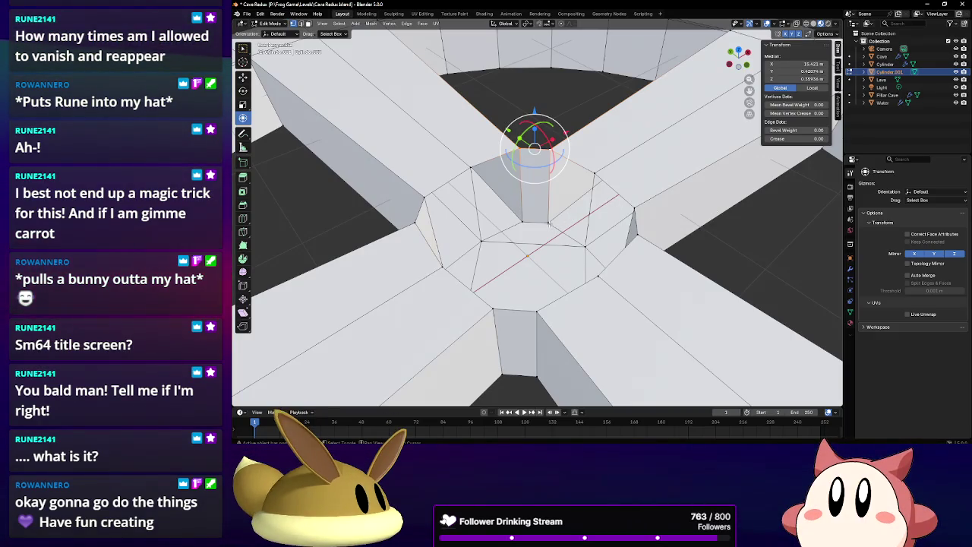
{"action": "key", "text": "s"}
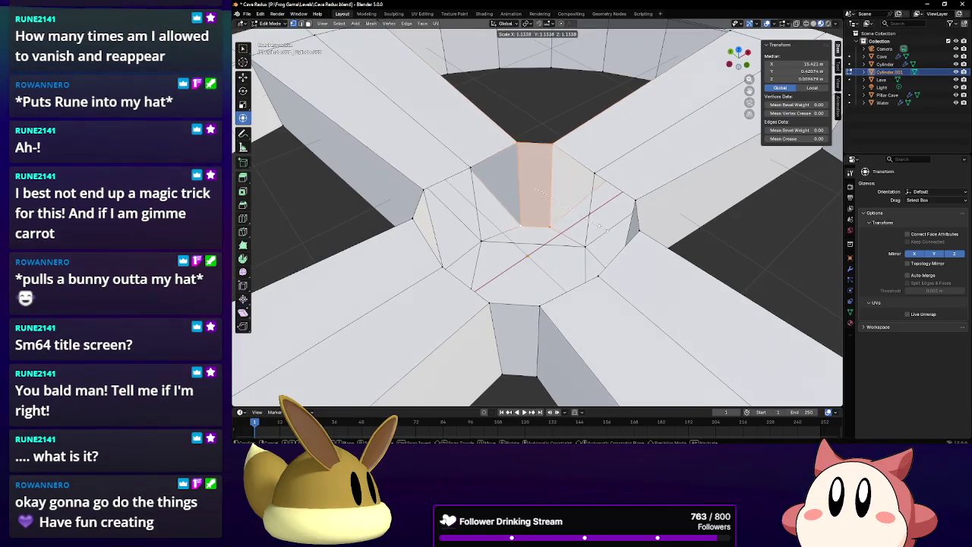
{"action": "key", "text": "Escape"}
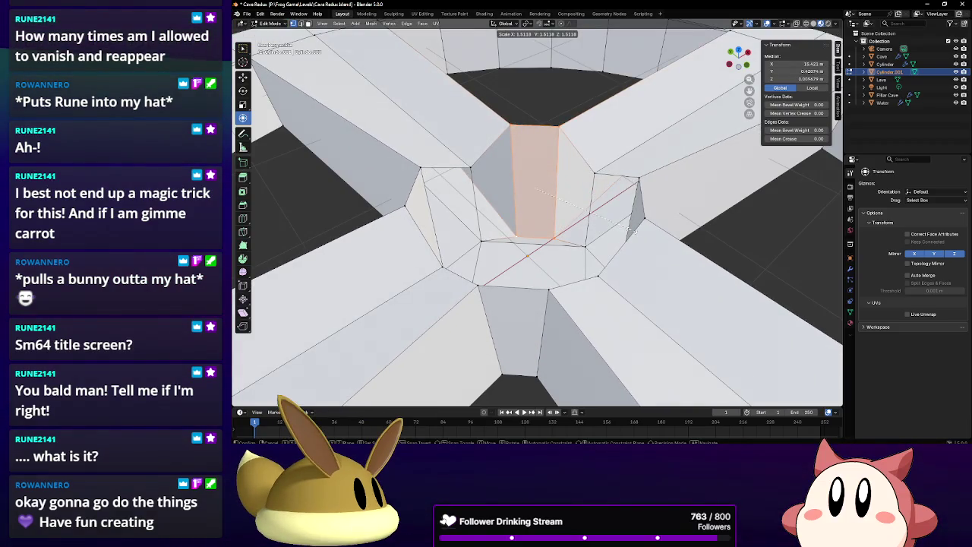
{"action": "mouse_move", "coordinate": [576, 232]}
{"action": "middle_mouse_down"}
{"action": "mouse_move", "coordinate": [503, 204]}
{"action": "mouse_move", "coordinate": [524, 182]}
{"action": "middle_mouse_up"}
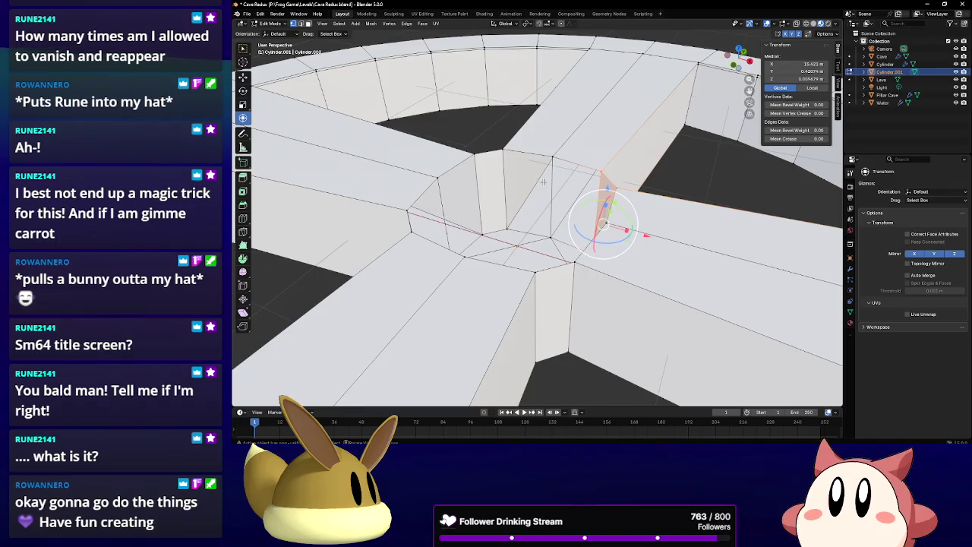
Select the hub's inner vertices and delete their edges with X > Edges.
{"action": "middle_click_drag", "start_coordinate": [543, 182], "coordinate": [470, 163]}
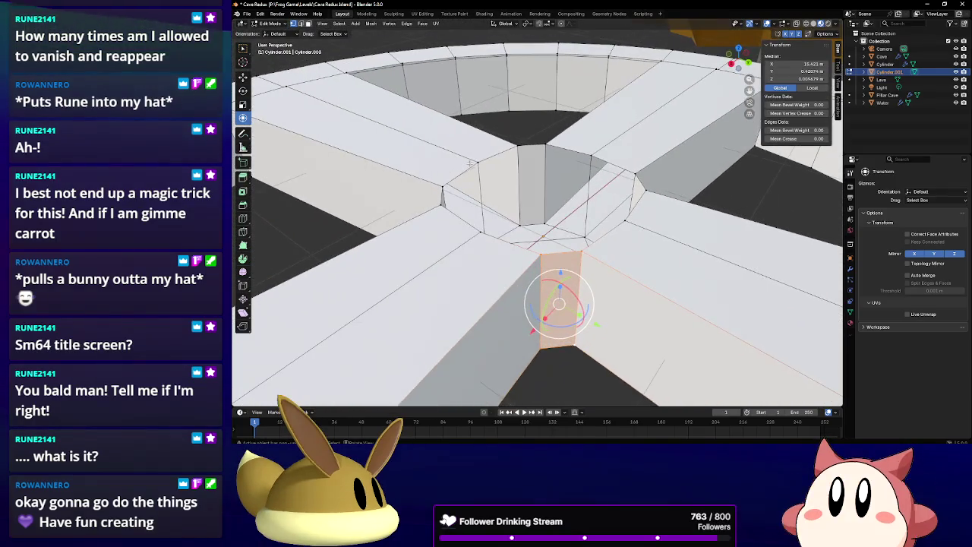
{"action": "left_click", "coordinate": [470, 164]}
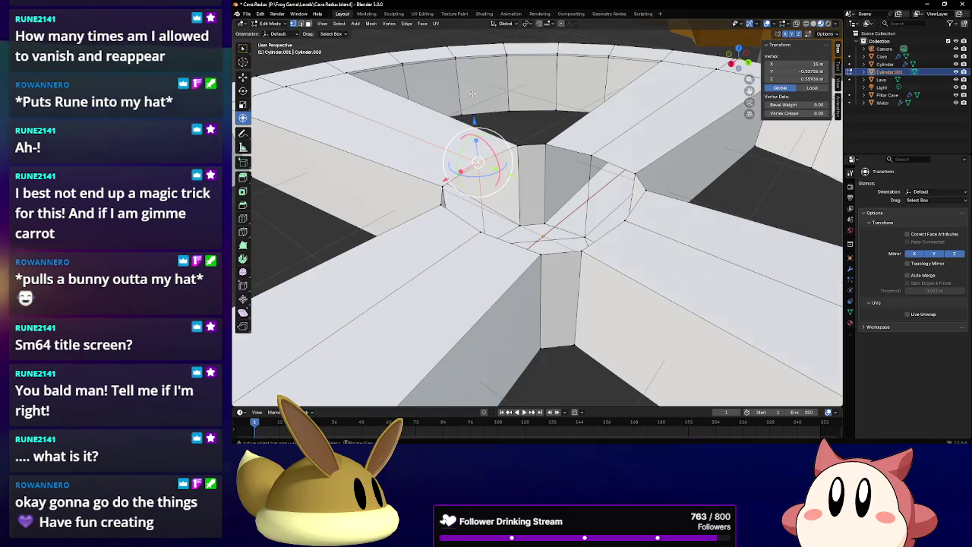
{"action": "middle_click_drag", "start_coordinate": [471, 94], "coordinate": [534, 142]}
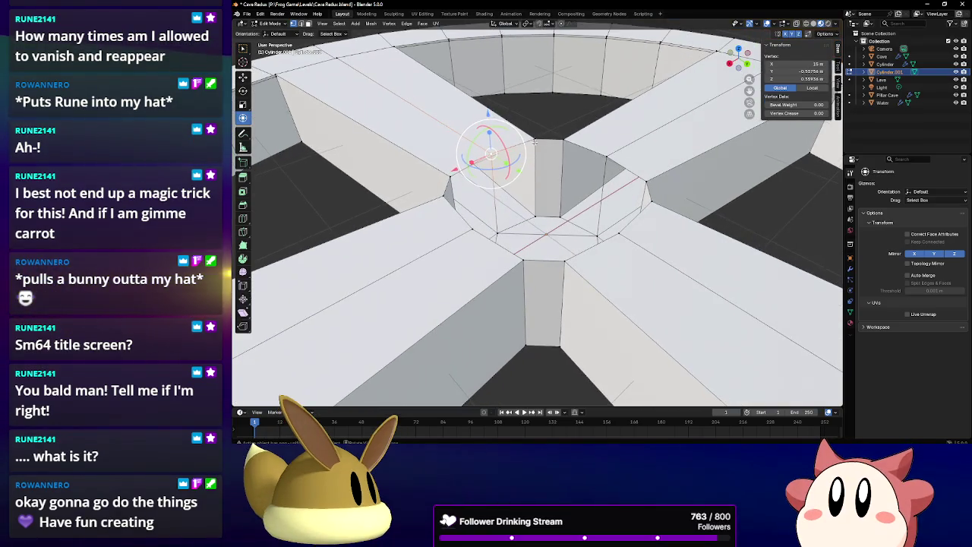
{"action": "left_click", "coordinate": [536, 140]}
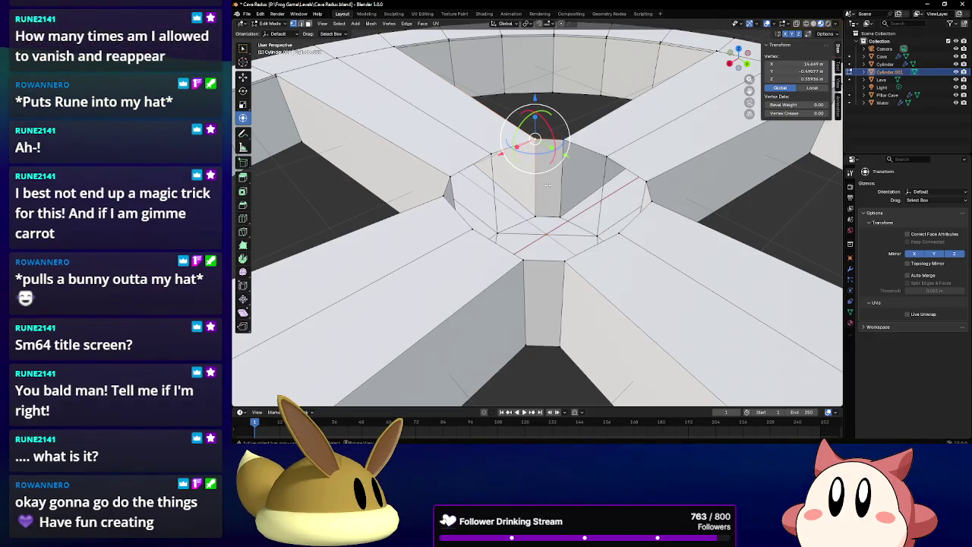
{"action": "mouse_move", "coordinate": [489, 154]}
{"action": "middle_mouse_down"}
{"action": "mouse_move", "coordinate": [463, 198]}
{"action": "mouse_move", "coordinate": [430, 115]}
{"action": "middle_mouse_up"}
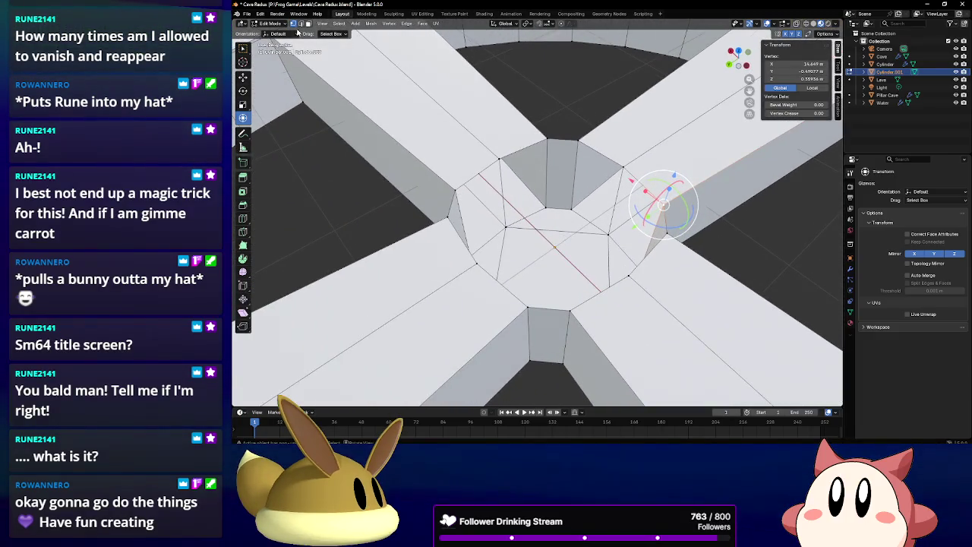
{"action": "left_click", "coordinate": [504, 175]}
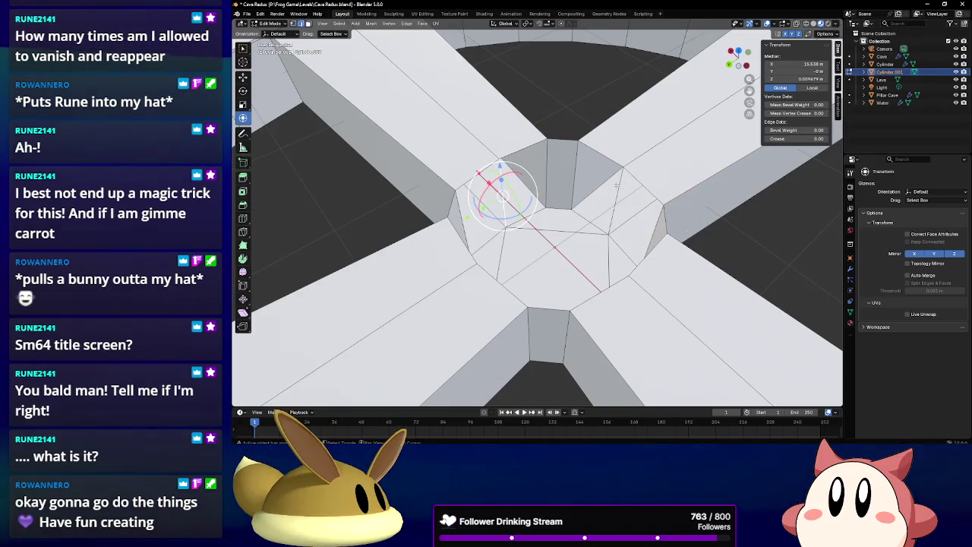
{"action": "mouse_move", "coordinate": [600, 184]}
{"action": "middle_mouse_down"}
{"action": "mouse_move", "coordinate": [557, 157]}
{"action": "mouse_move", "coordinate": [582, 173]}
{"action": "middle_mouse_up"}
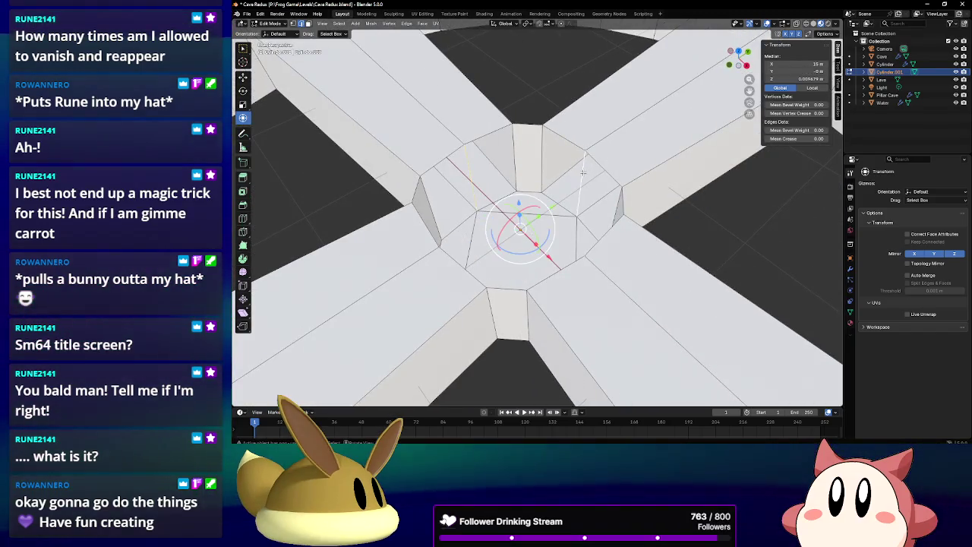
{"action": "key", "text": "x"}
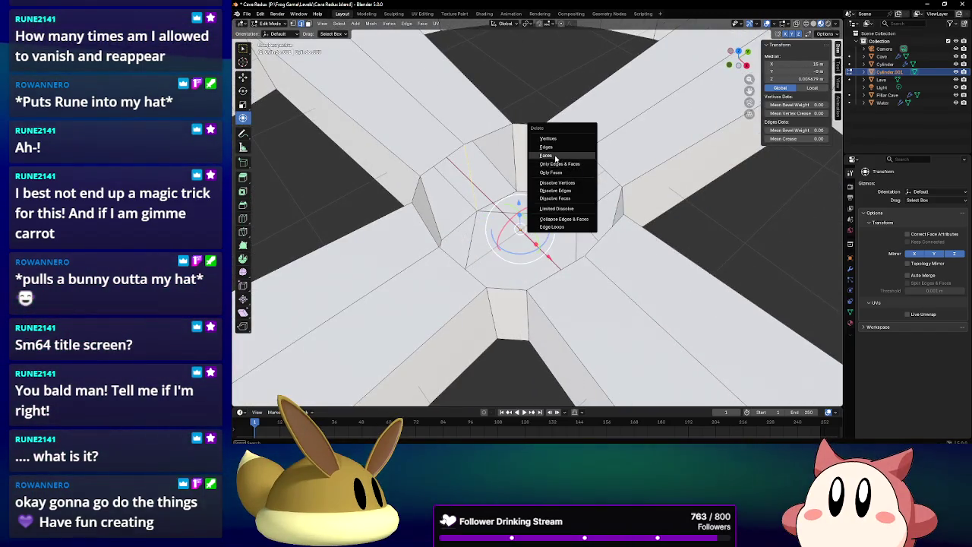
{"action": "left_click", "coordinate": [555, 147]}
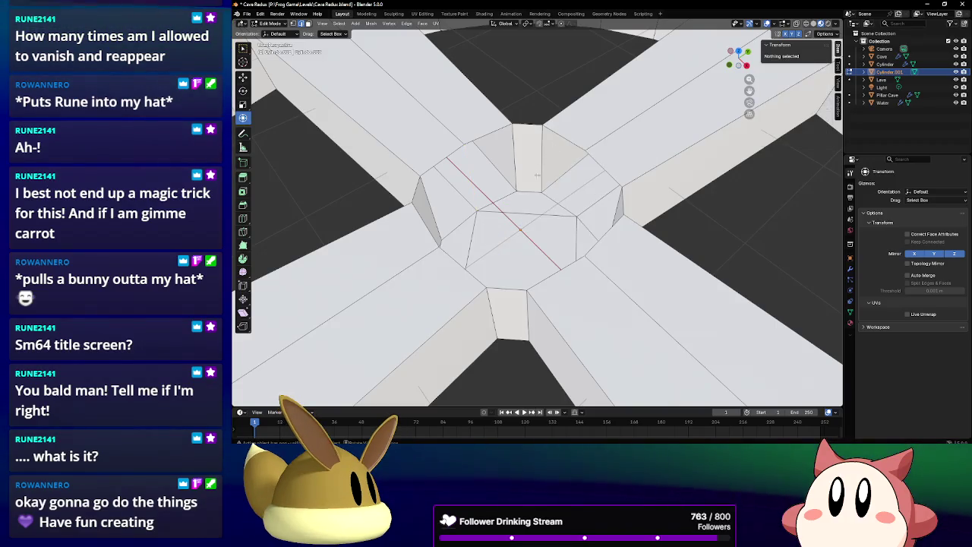
{"action": "middle_click_drag", "start_coordinate": [556, 149], "coordinate": [395, 152]}
In Object Mode, move the wheel along X into the cave over the pillar.
{"action": "scroll", "coordinate": [517, 154], "scroll_direction": "down", "scroll_amount": 3}
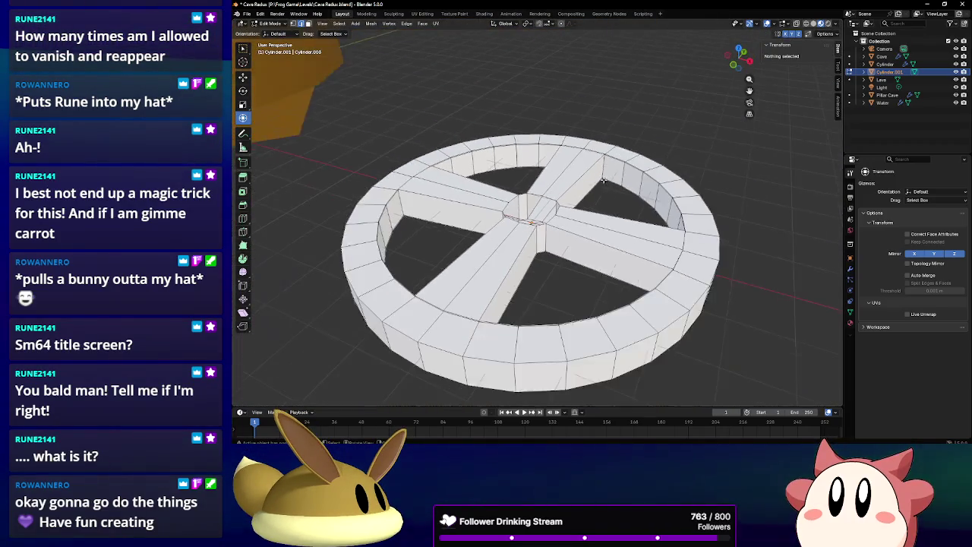
{"action": "scroll", "coordinate": [293, 150], "scroll_direction": "down", "scroll_amount": 3}
{"action": "middle_click_drag", "start_coordinate": [293, 150], "coordinate": [266, 106]}
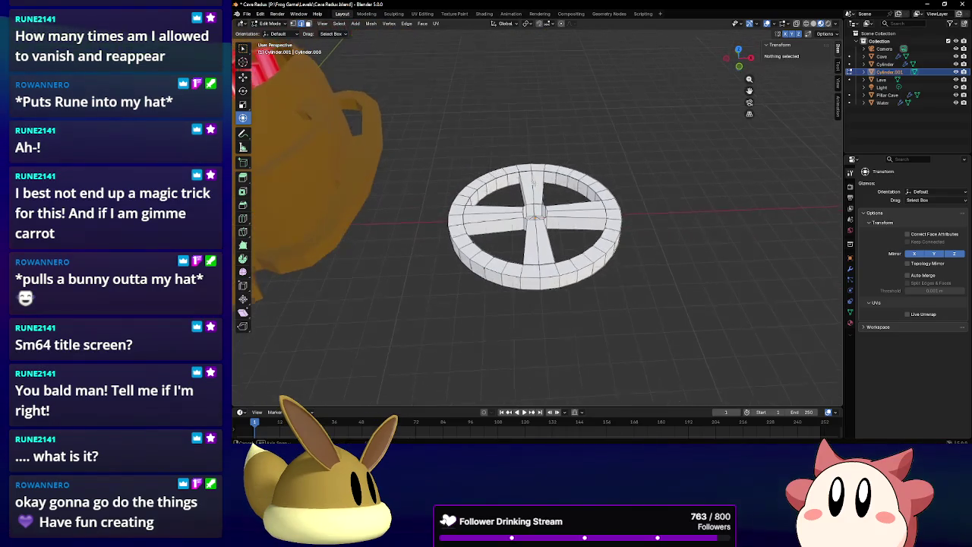
{"action": "left_click", "coordinate": [276, 24]}
{"action": "left_click", "coordinate": [275, 31]}
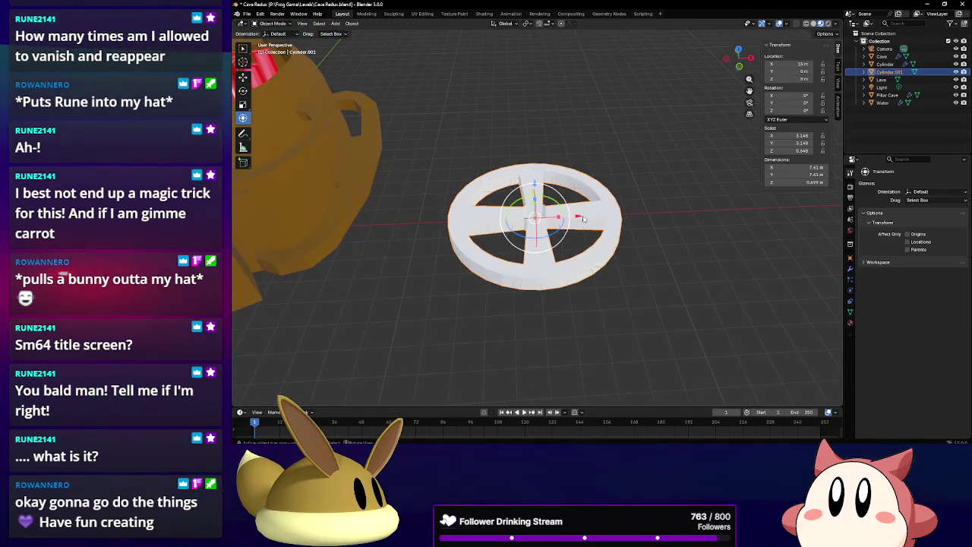
{"action": "left_click_drag", "start_coordinate": [583, 218], "coordinate": [385, 219]}
{"action": "middle_click_drag", "start_coordinate": [385, 218], "coordinate": [685, 236], "text": "shift"}
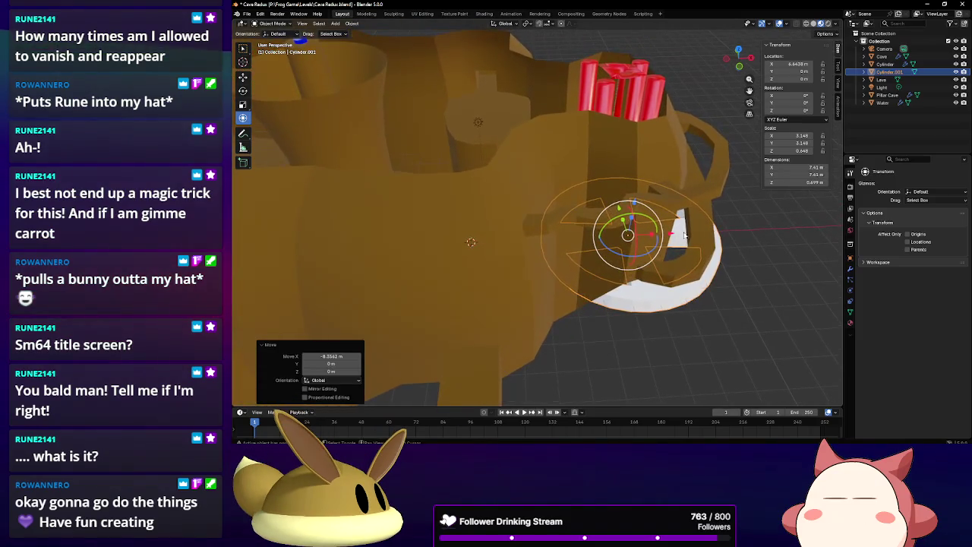
{"action": "left_click_drag", "start_coordinate": [679, 238], "coordinate": [572, 241]}
{"action": "mouse_move", "coordinate": [572, 241]}
{"action": "middle_mouse_down"}
{"action": "mouse_move", "coordinate": [586, 259]}
{"action": "mouse_move", "coordinate": [642, 258]}
{"action": "middle_mouse_up"}
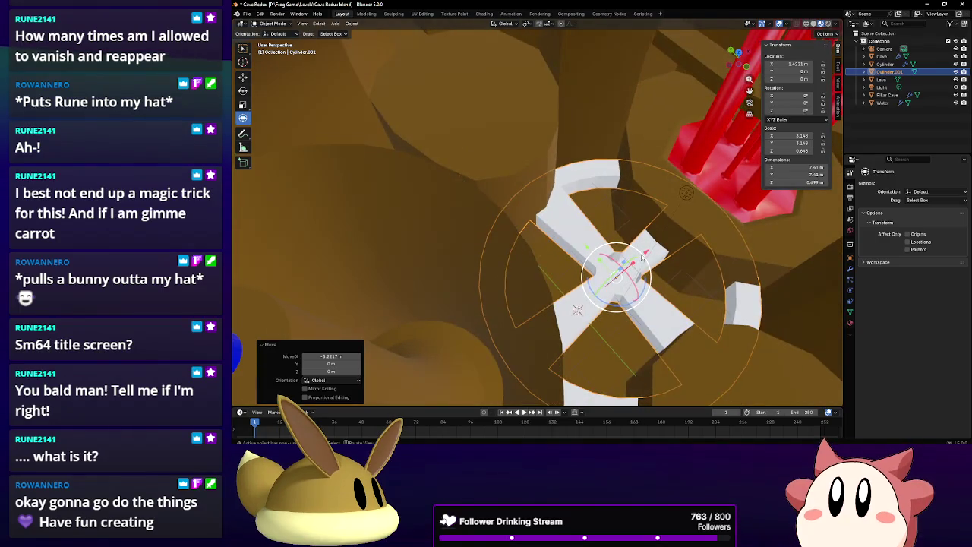
{"action": "mouse_move", "coordinate": [646, 253]}
{"action": "left_mouse_down"}
{"action": "mouse_move", "coordinate": [587, 267]}
{"action": "mouse_move", "coordinate": [516, 111]}
{"action": "left_mouse_up"}
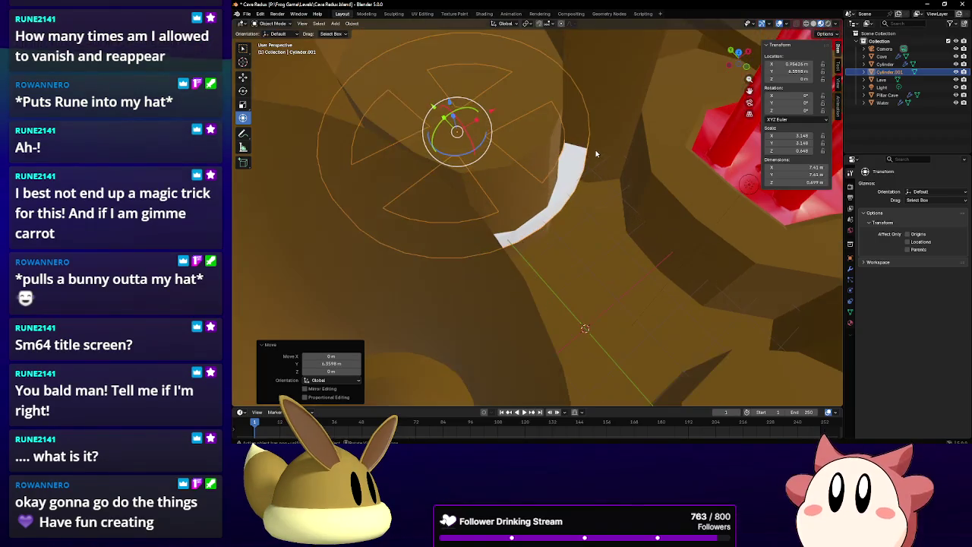
{"action": "middle_click_drag", "start_coordinate": [596, 153], "coordinate": [684, 155]}
Shrink the wheel to 4.17 m, slide it along Y, and raise it to Z 1.7453 m.
{"action": "key", "text": "s"}
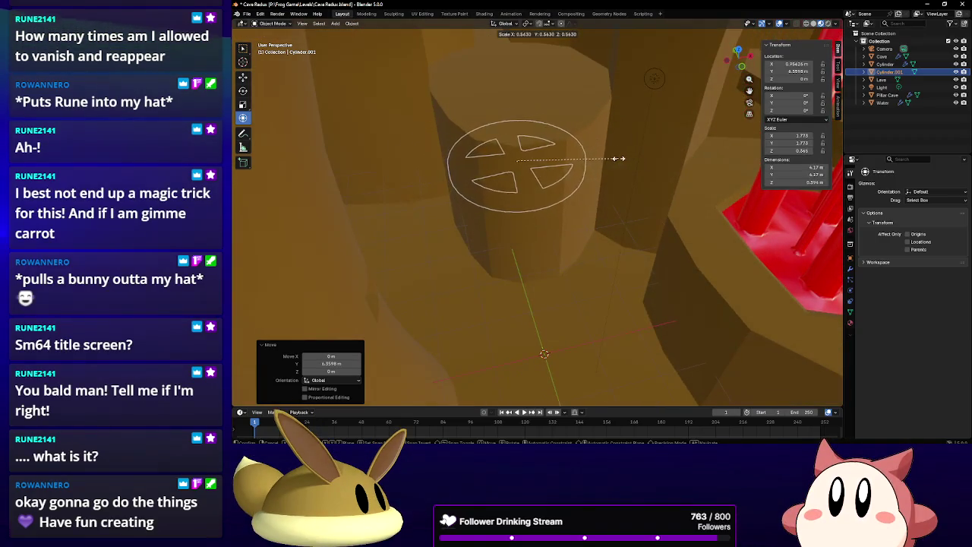
{"action": "left_click", "coordinate": [619, 158]}
{"action": "mouse_move", "coordinate": [619, 158]}
{"action": "middle_mouse_down"}
{"action": "mouse_move", "coordinate": [624, 171]}
{"action": "mouse_move", "coordinate": [367, 207]}
{"action": "middle_mouse_up"}
{"action": "left_click_drag", "start_coordinate": [340, 219], "coordinate": [377, 222]}
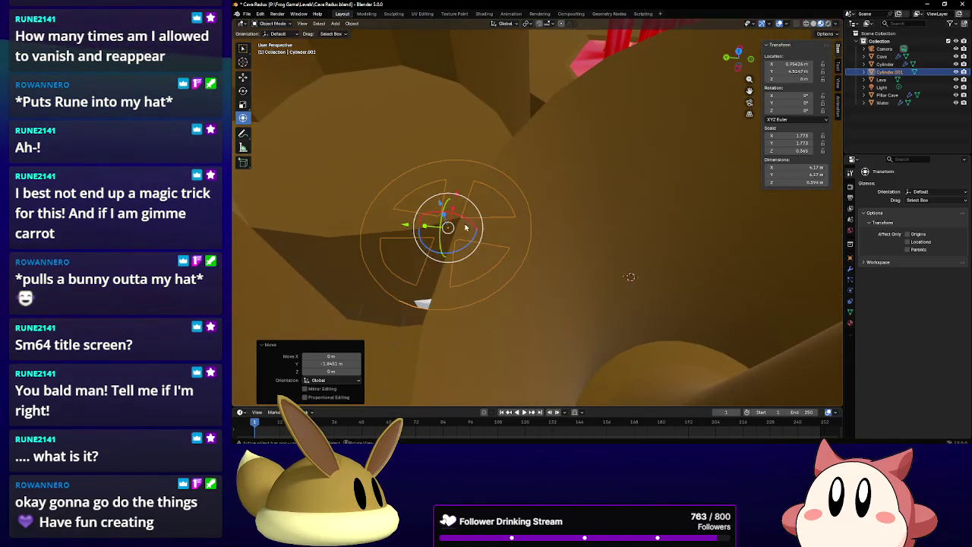
{"action": "middle_click_drag", "start_coordinate": [466, 227], "coordinate": [650, 182]}
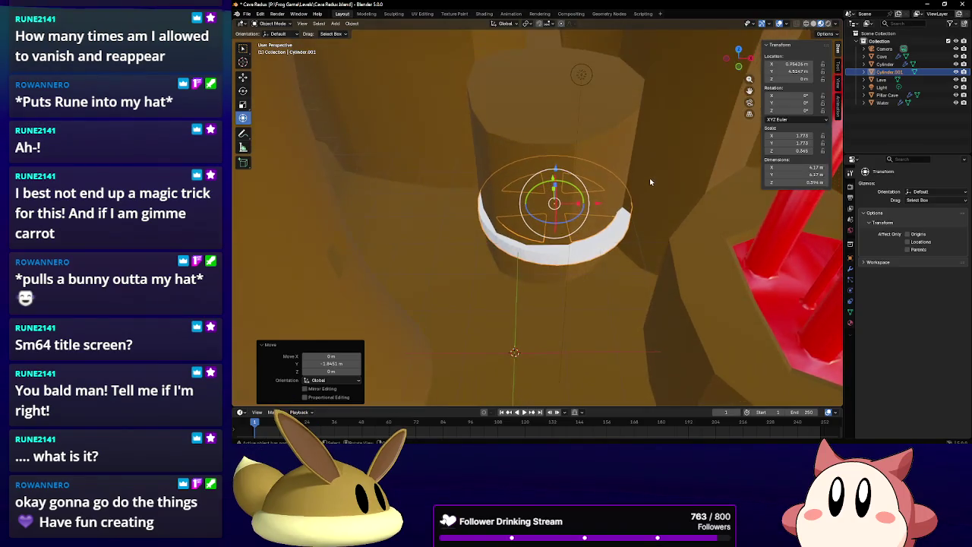
{"action": "scroll", "coordinate": [580, 175], "scroll_direction": "up", "scroll_amount": 2}
{"action": "left_click_drag", "start_coordinate": [561, 164], "coordinate": [610, 139]}
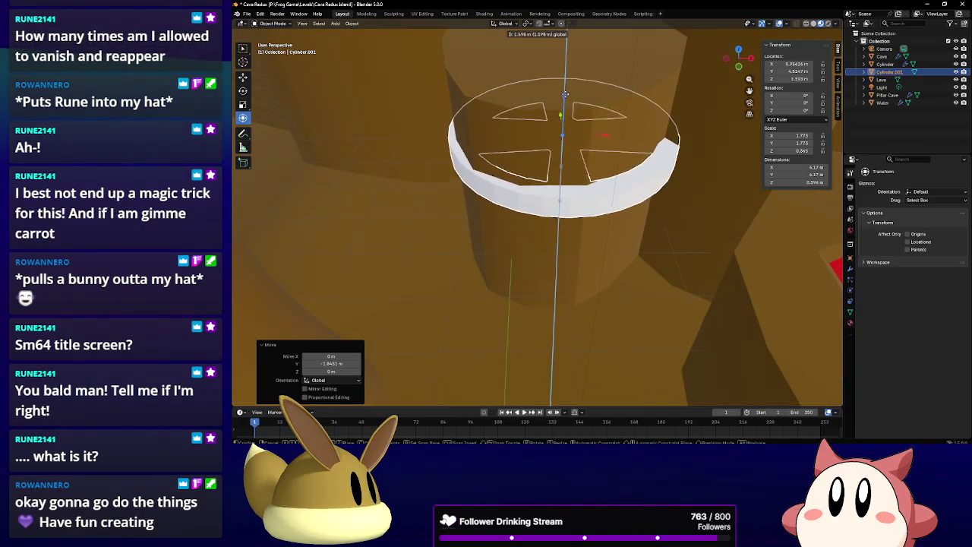
{"action": "middle_click_drag", "start_coordinate": [610, 136], "coordinate": [612, 117]}
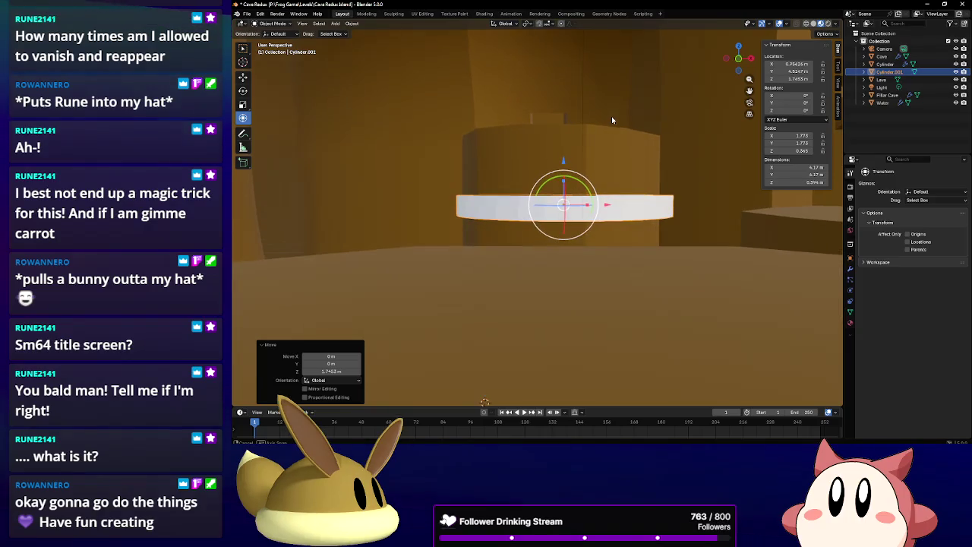
Scale the wheel to 0.869 and nudge it slightly along X.
{"action": "key", "text": "s"}
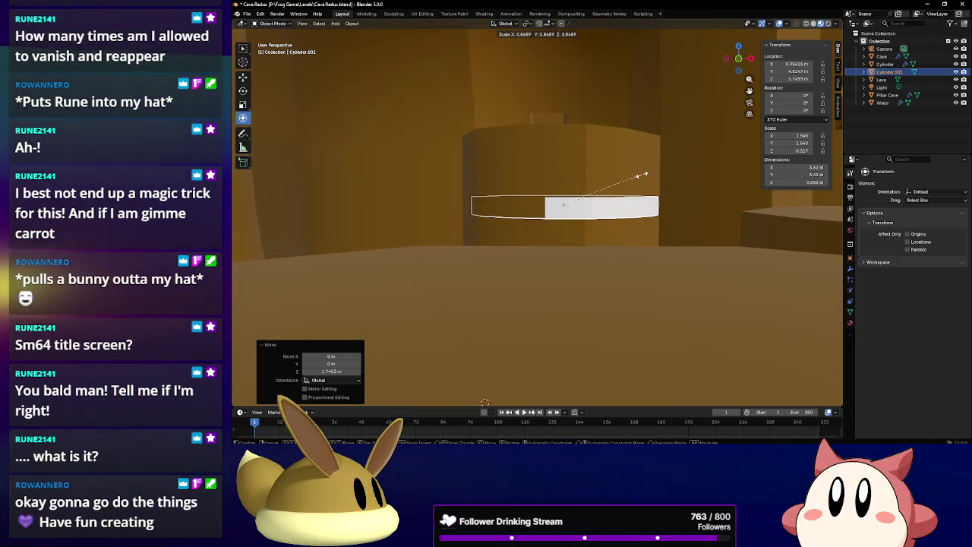
{"action": "left_click", "coordinate": [642, 175]}
{"action": "middle_click_drag", "start_coordinate": [642, 176], "coordinate": [552, 221]}
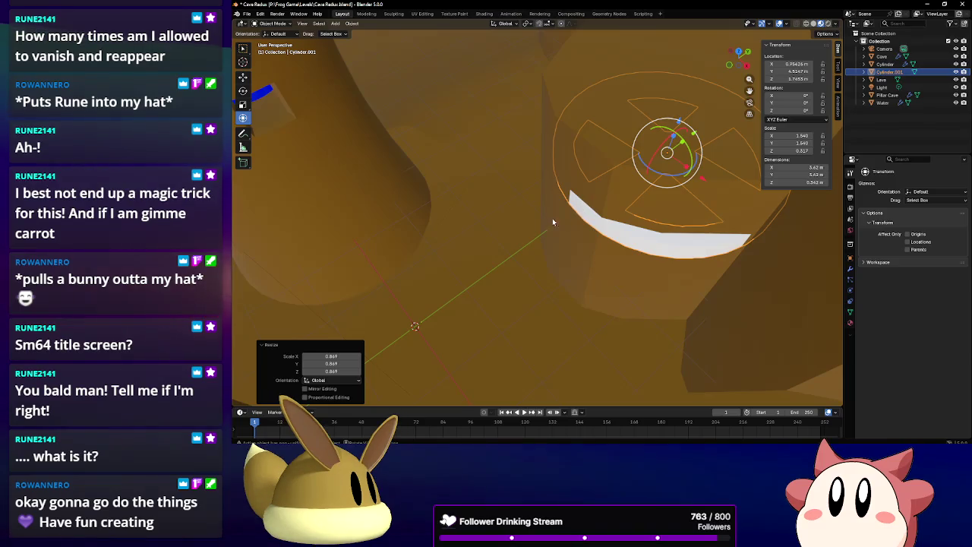
{"action": "middle_click_drag", "start_coordinate": [611, 194], "coordinate": [656, 151]}
{"action": "key", "text": "g"}
{"action": "key", "text": "x"}
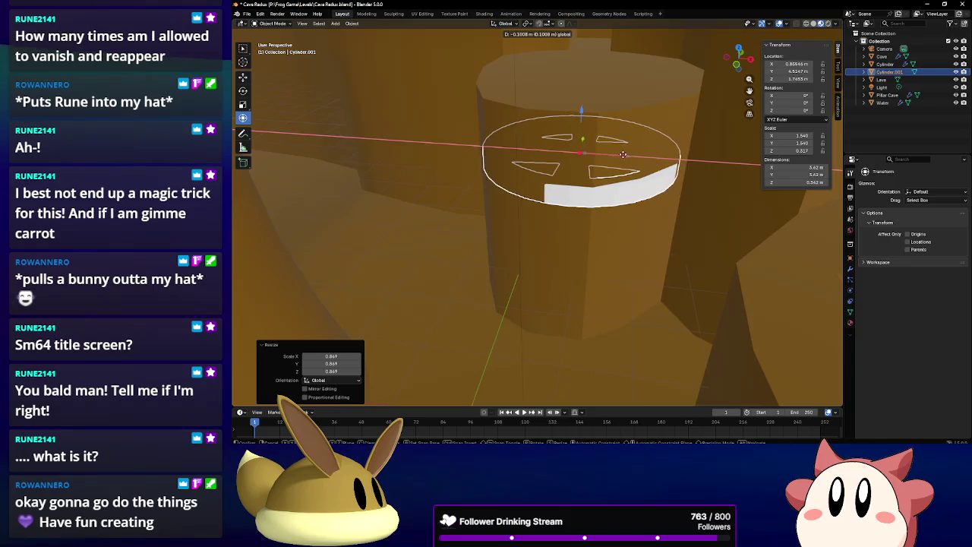
{"action": "left_click", "coordinate": [592, 144]}
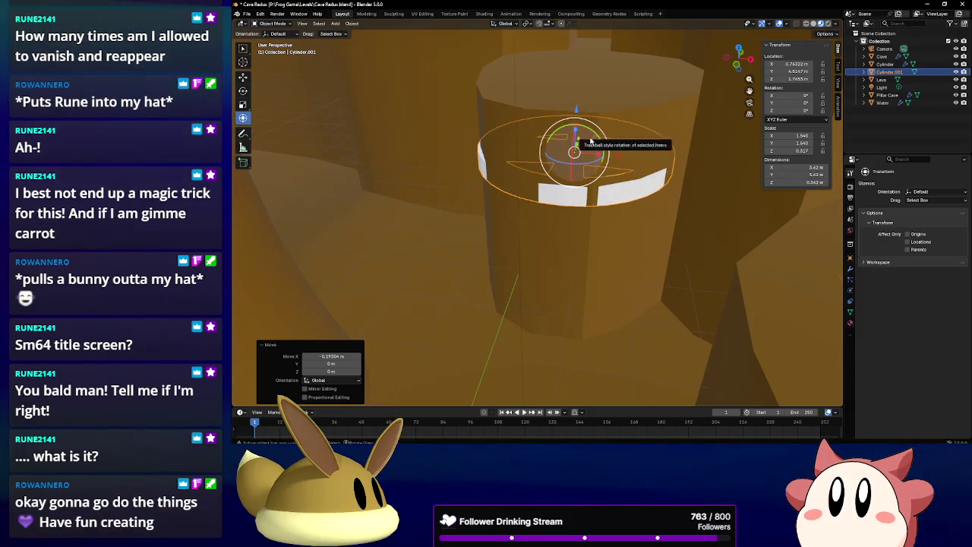
{"action": "mouse_move", "coordinate": [591, 141]}
{"action": "middle_mouse_down"}
{"action": "mouse_move", "coordinate": [585, 156]}
{"action": "mouse_move", "coordinate": [540, 130]}
{"action": "mouse_move", "coordinate": [569, 157]}
{"action": "mouse_move", "coordinate": [593, 161]}
{"action": "middle_mouse_up"}
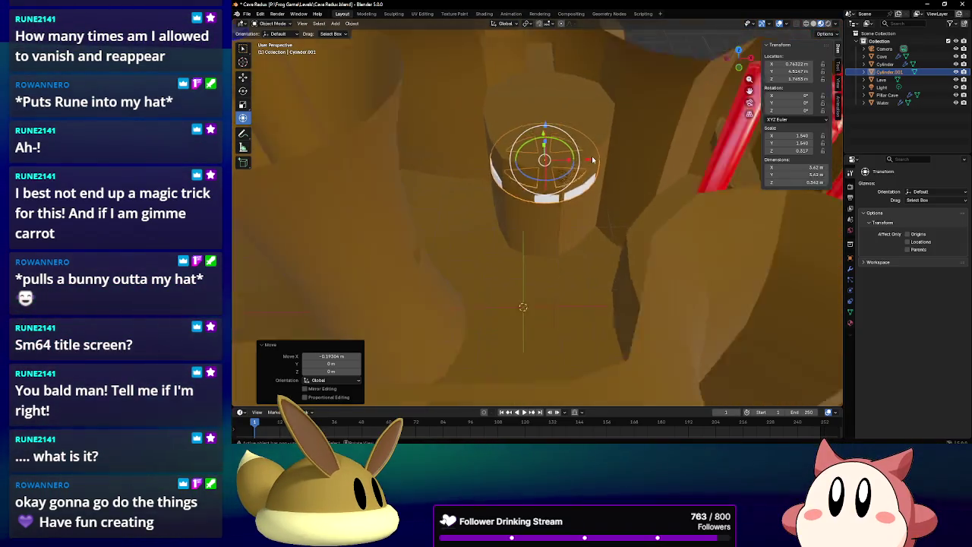
{"action": "scroll", "coordinate": [593, 161], "scroll_direction": "down", "scroll_amount": 3}
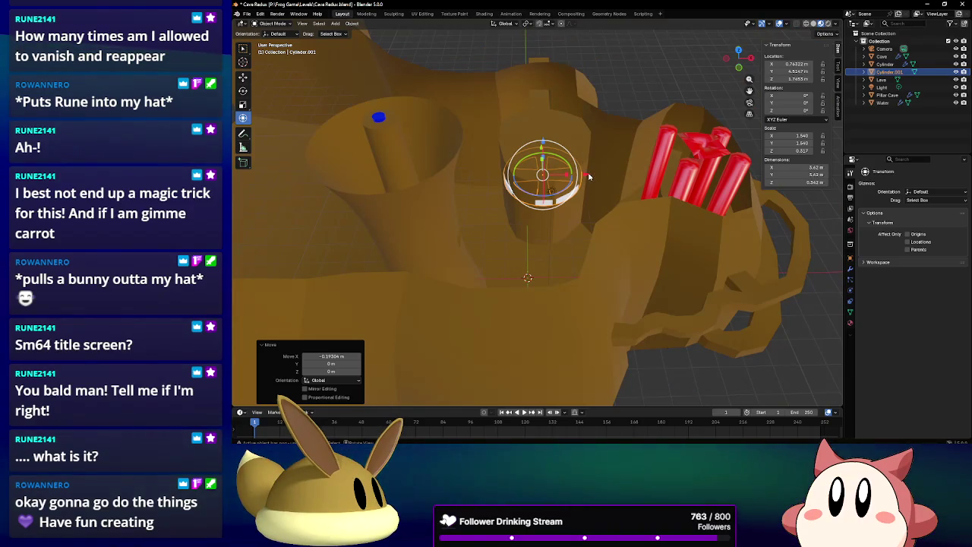
Recentre the wheel along X, raise it along Z, and frame it in view.
{"action": "key", "text": "g"}
{"action": "key", "text": "x"}
{"action": "left_click", "coordinate": [588, 168]}
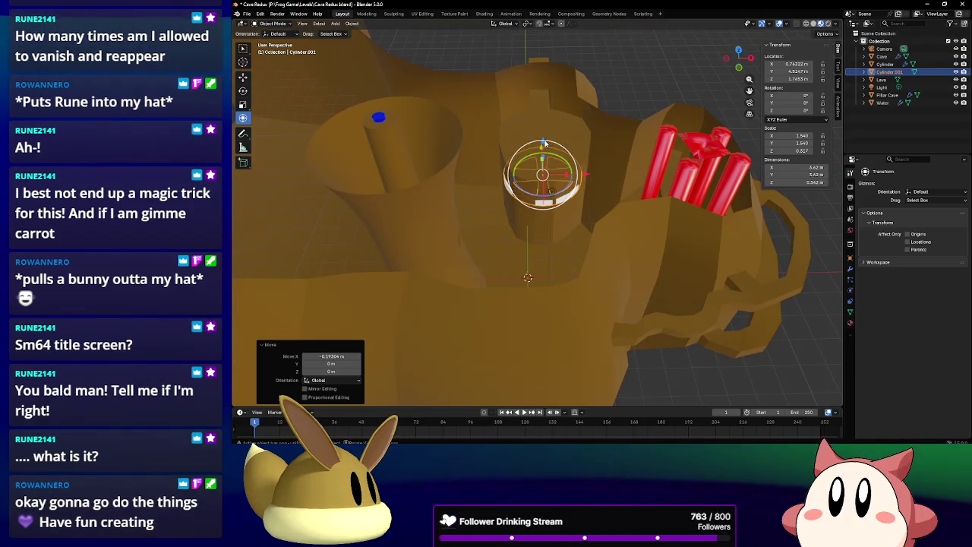
{"action": "middle_click_drag", "start_coordinate": [588, 169], "coordinate": [535, 142]}
{"action": "key", "text": "g"}
{"action": "key", "text": "z"}
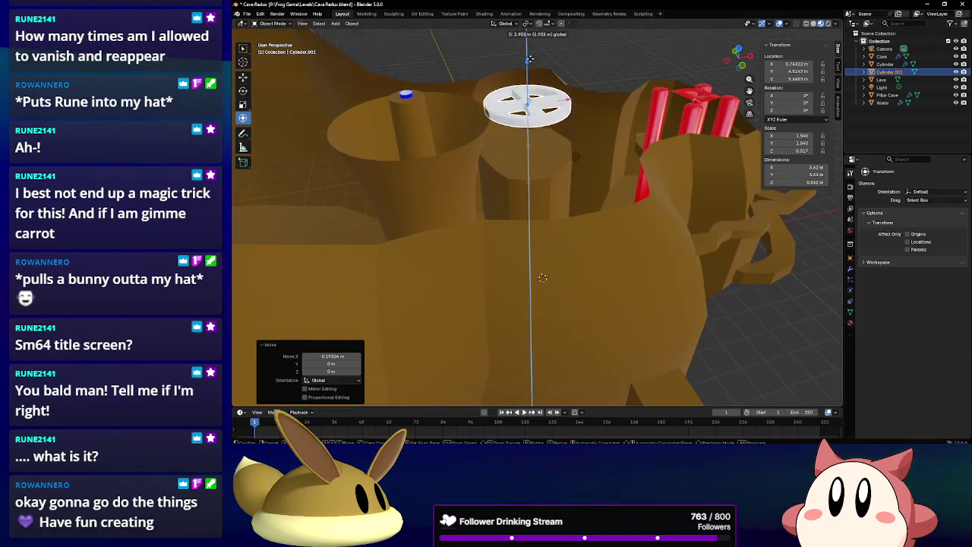
{"action": "left_click", "coordinate": [536, 34]}
{"action": "middle_click_drag", "start_coordinate": [536, 34], "coordinate": [566, 158]}
{"action": "key", "text": "KP_Decimal"}
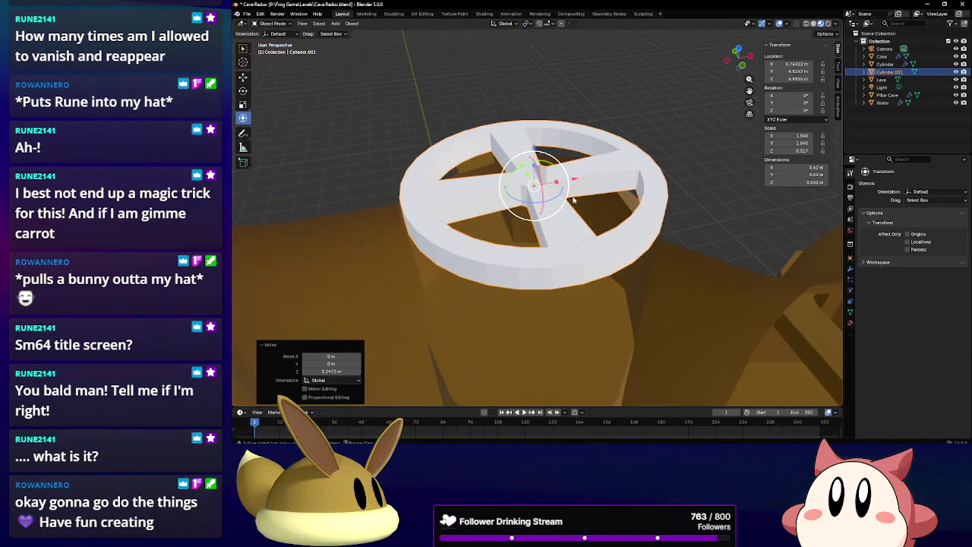
{"action": "key", "text": "s"}
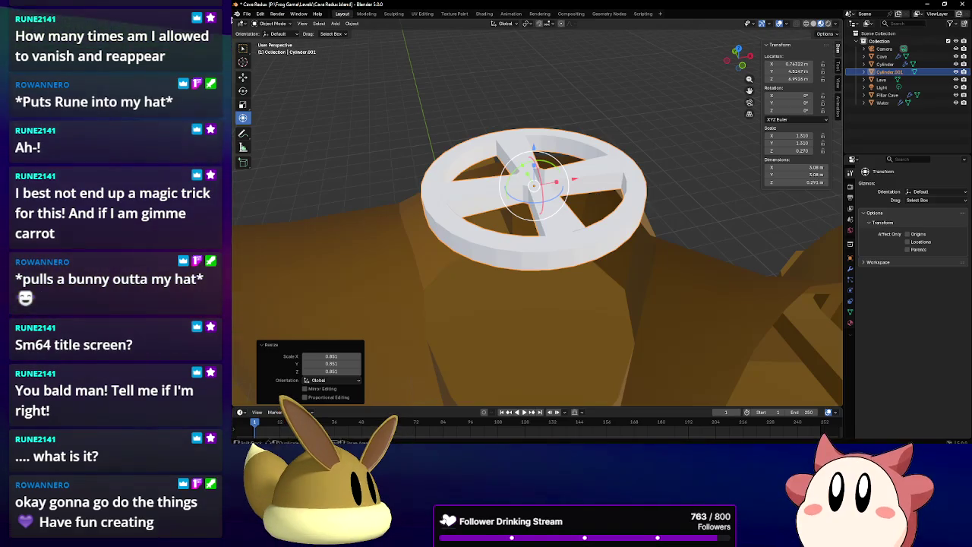
Save Cave Redux.blend via File > Save.
{"action": "left_click", "coordinate": [247, 15]}
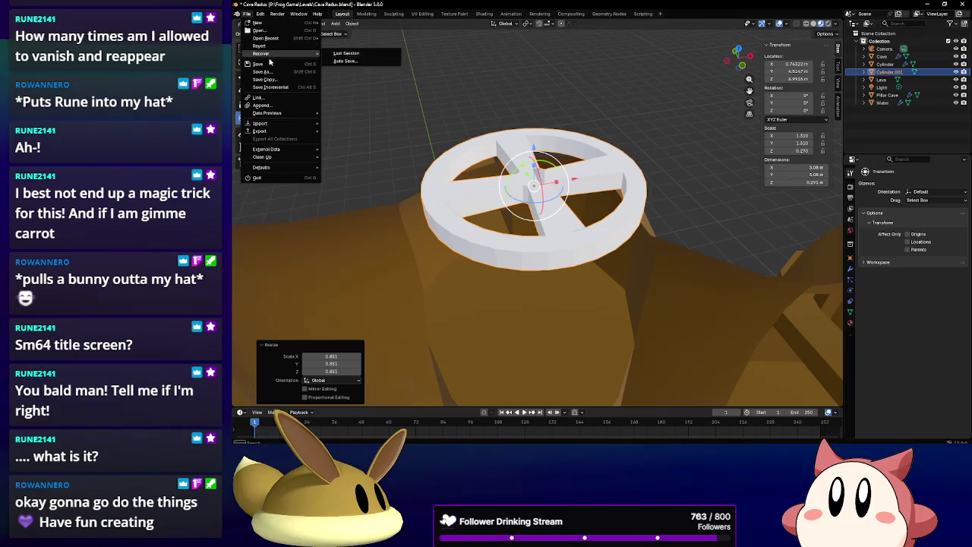
{"action": "left_click", "coordinate": [269, 63]}
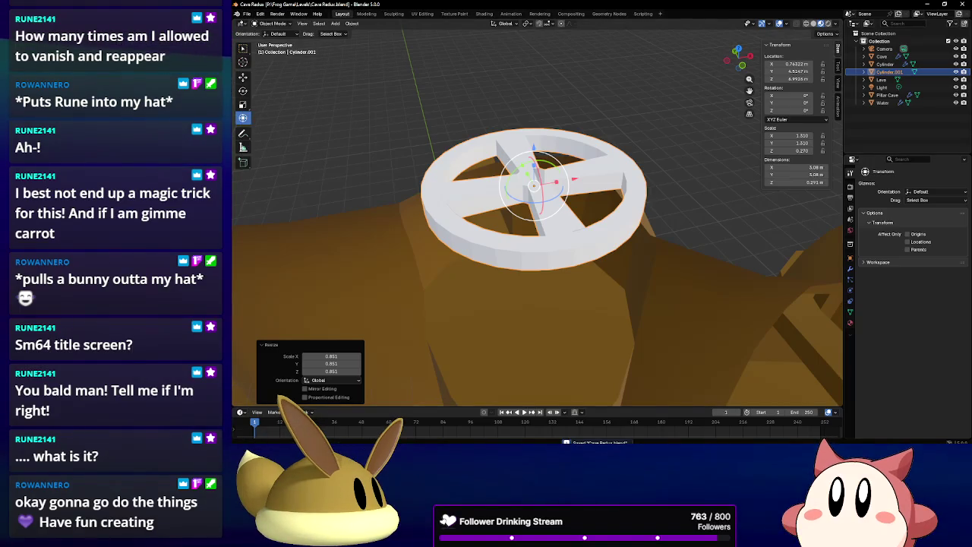
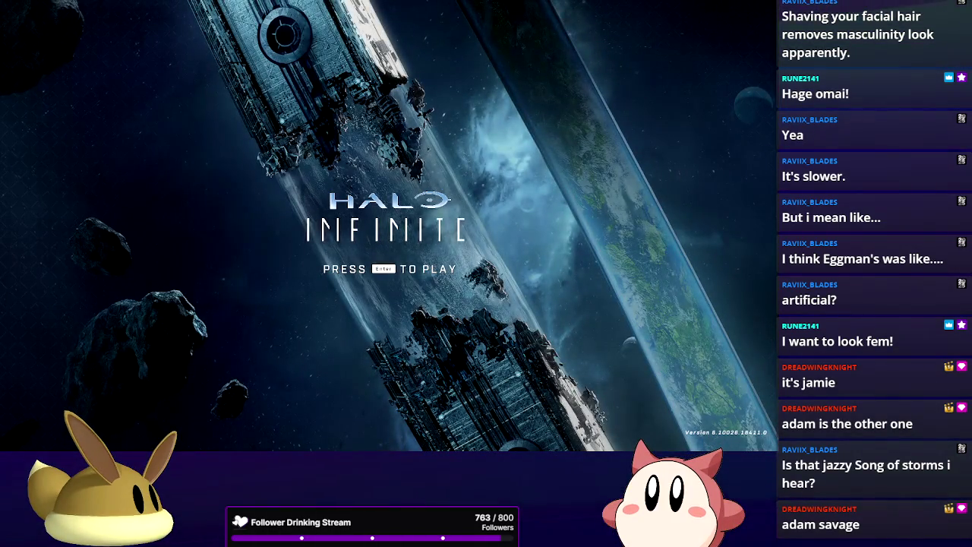
Start the game from the title screen, then close Accessibility settings to reach the Play menu.
{"action": "key", "text": "Return"}
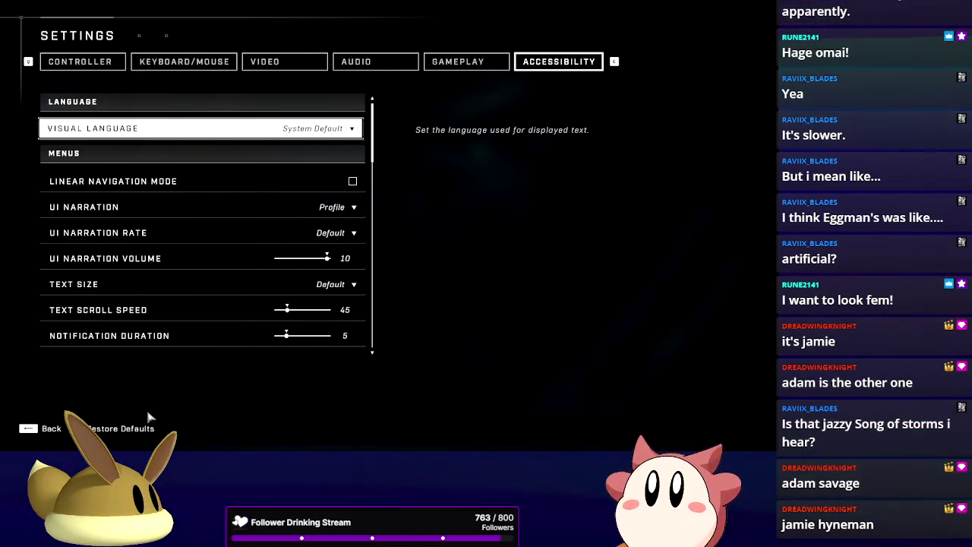
{"action": "left_click", "coordinate": [44, 428]}
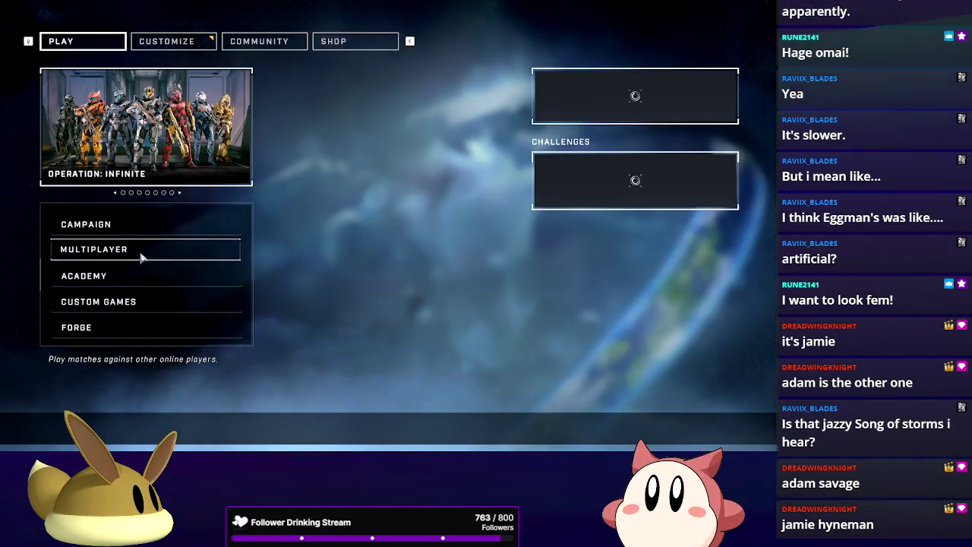
Visit the Multiplayer lobby with the one-player fireteam, then back out to the Play menu.
{"action": "left_click", "coordinate": [142, 251]}
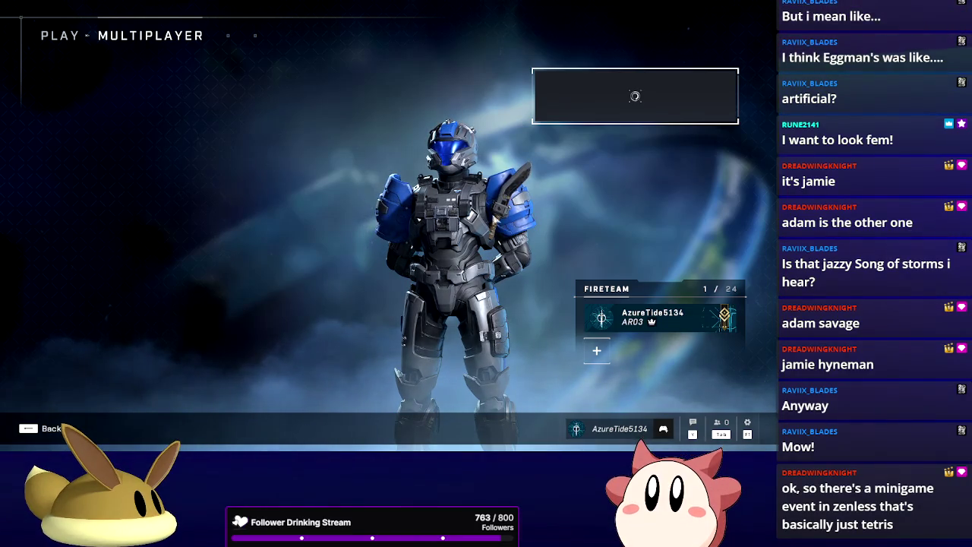
{"action": "left_click", "coordinate": [51, 430]}
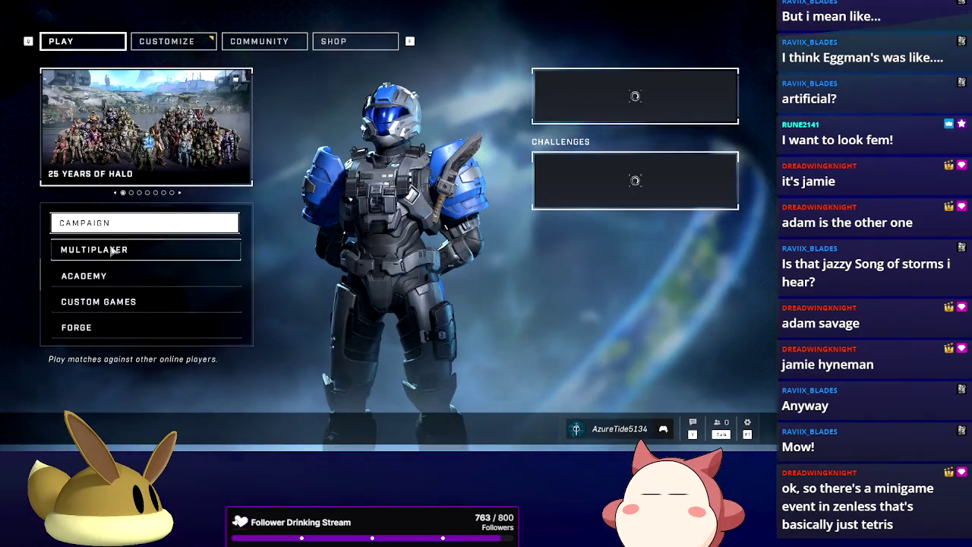
Reopen the Multiplayer lobby listing playlists from Quick Play to Ranked Slayer.
{"action": "left_click", "coordinate": [114, 250]}
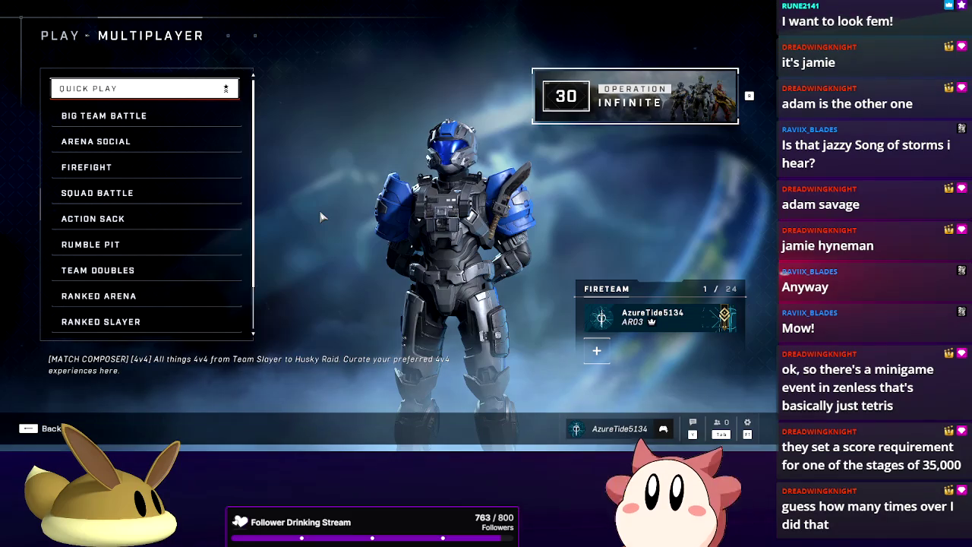
Choose the Big Team Battle playlist and start searching for a match.
{"action": "left_click", "coordinate": [104, 116]}
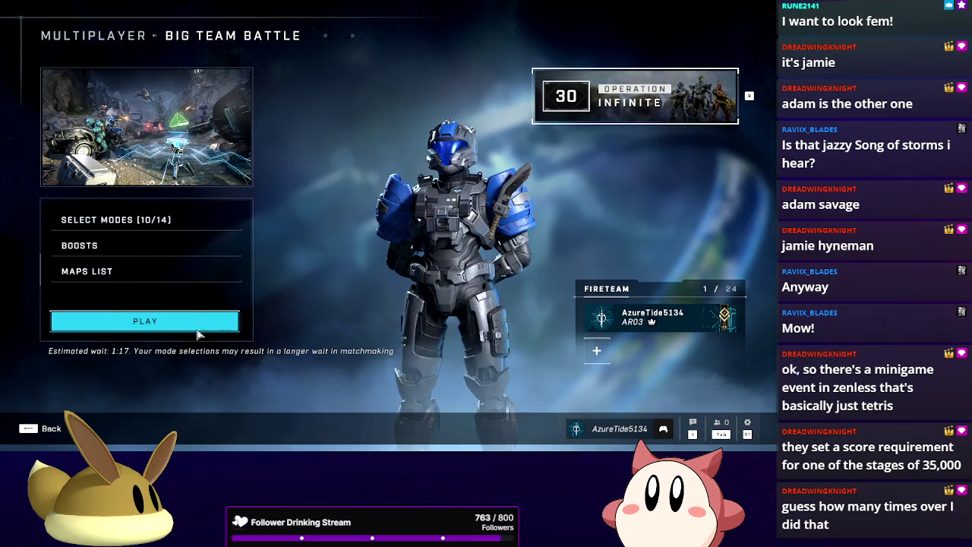
{"action": "left_click", "coordinate": [200, 325]}
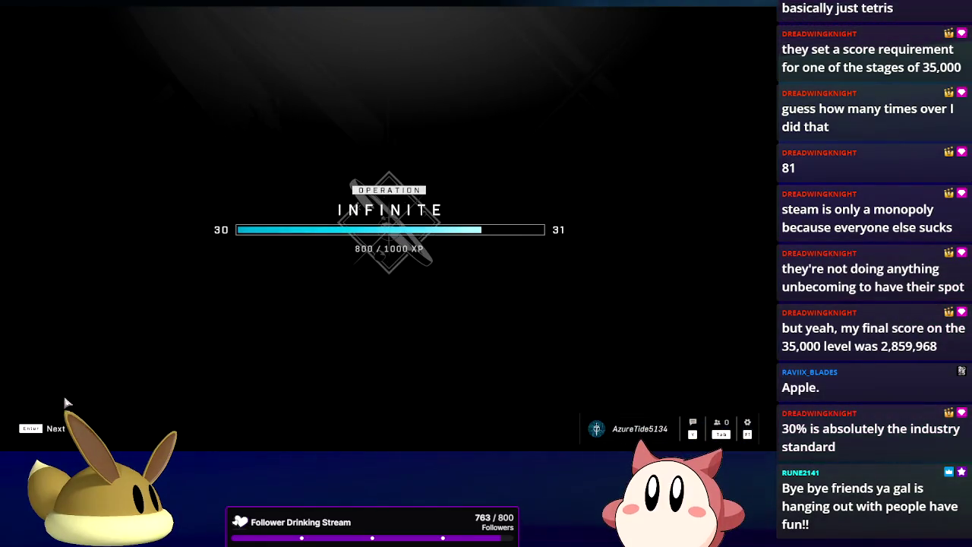
Dismiss the Operation XP screen and queue Big Team Battle matchmaking again.
{"action": "left_click", "coordinate": [52, 429]}
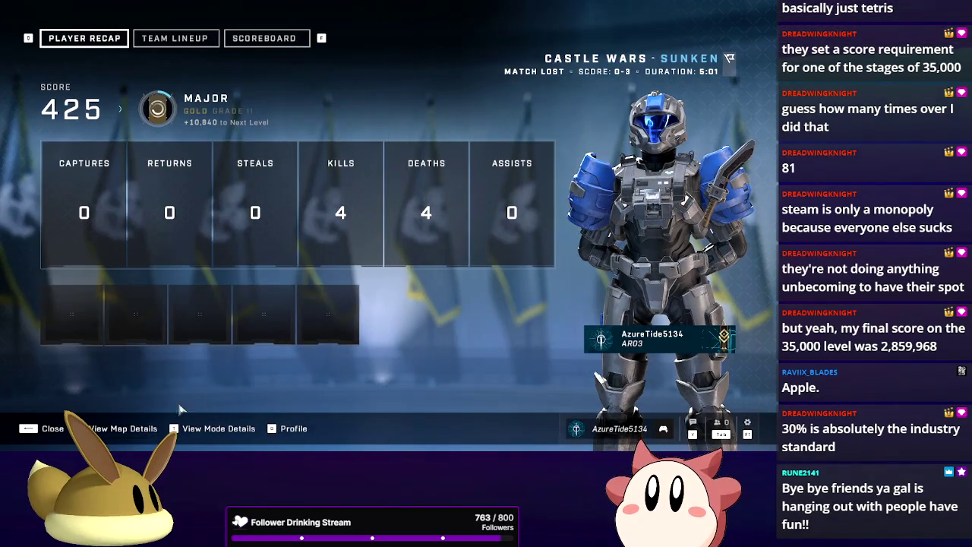
{"action": "left_click", "coordinate": [128, 429]}
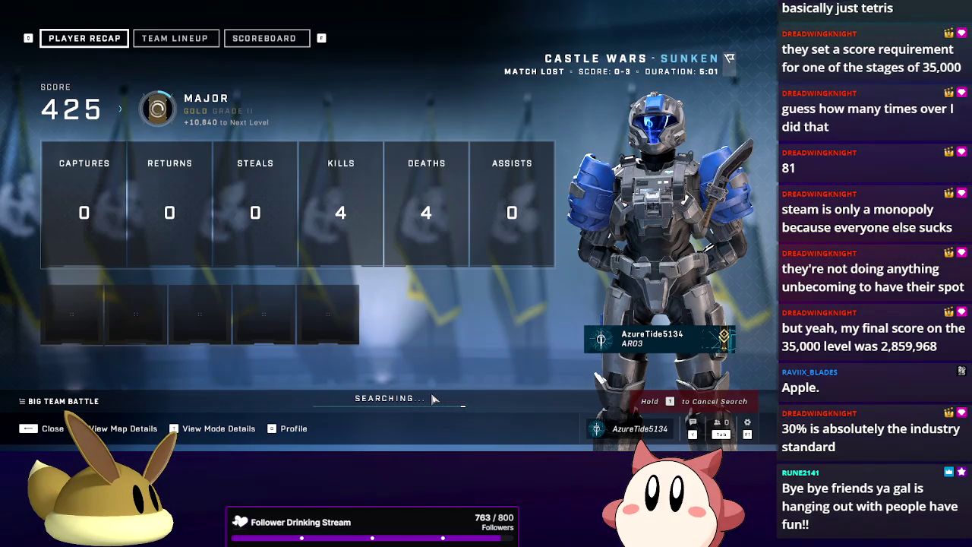